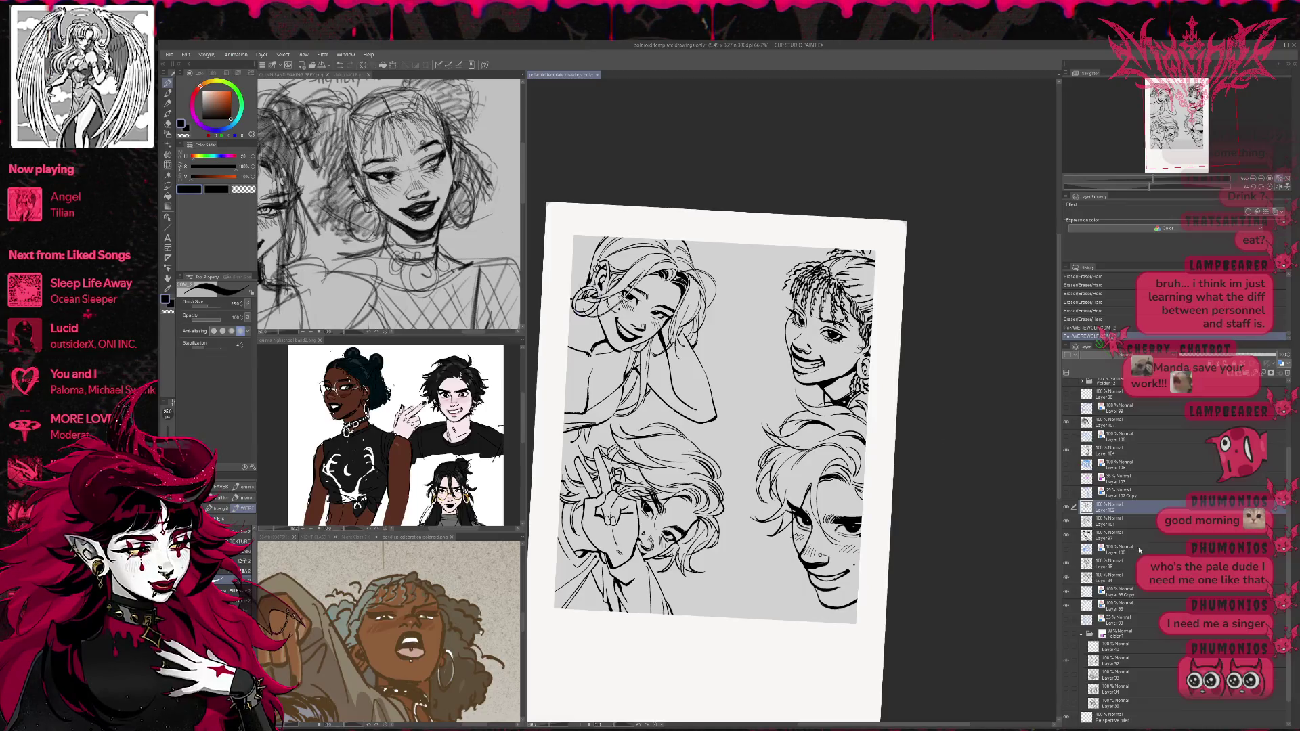
- Show the pink glasses sketch, straighten the page view, and mark a line between the upper heads
click(1066, 634)
drag(903, 520, 990, 530)
click(1269, 188)
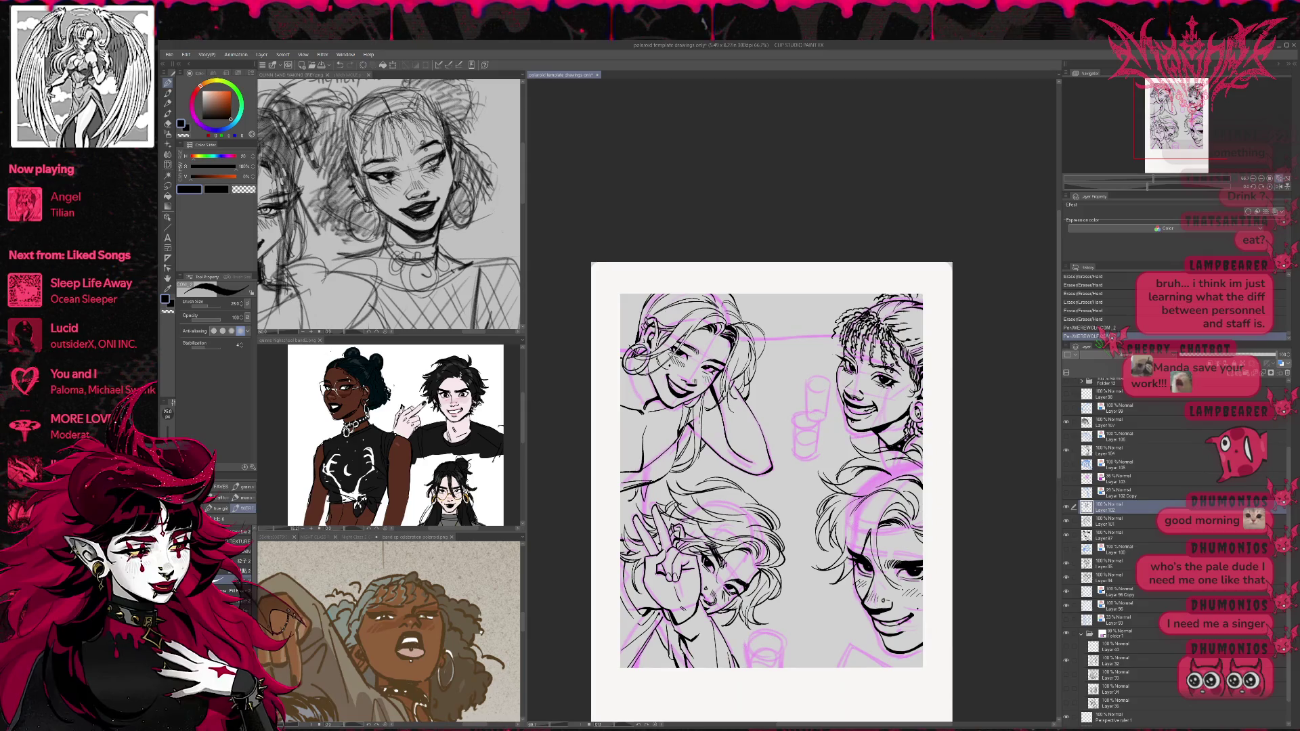
shift+click(827, 334)
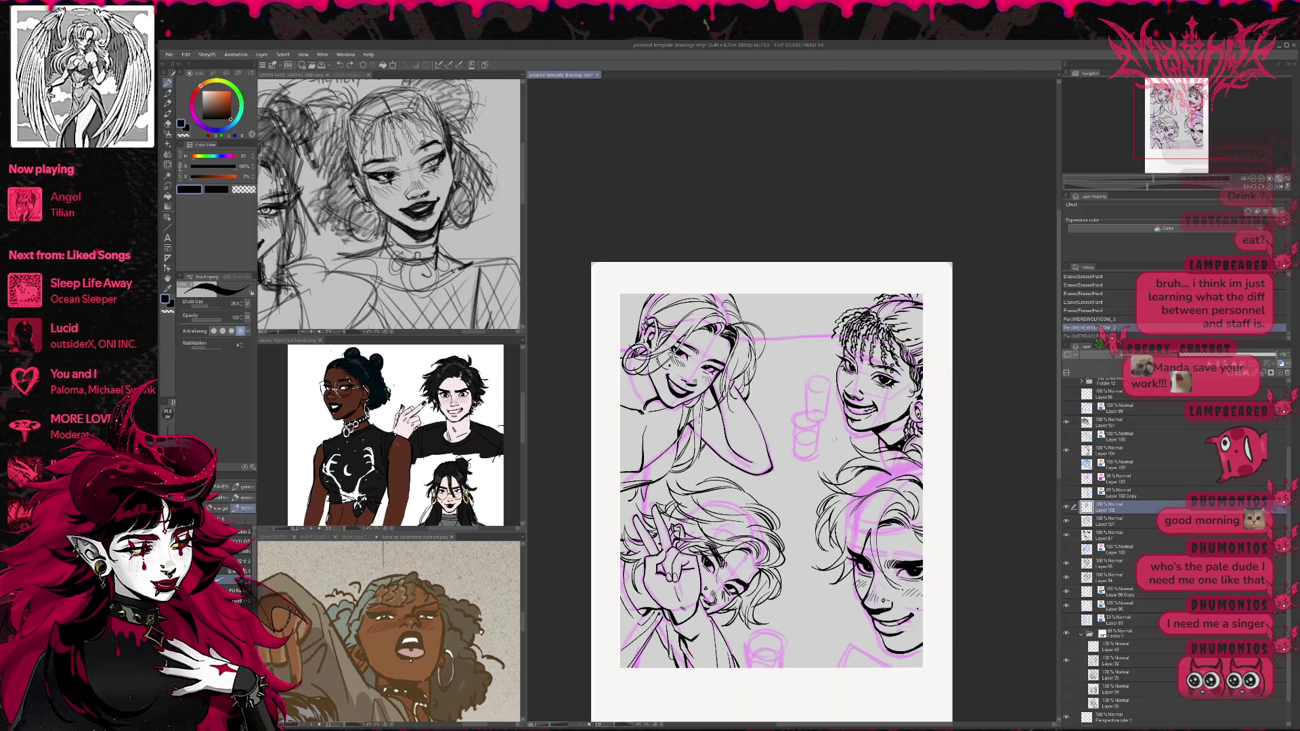
- Create a new raster layer and place it above the sketch folder
click(1113, 634)
key(ctrl+shift+n)
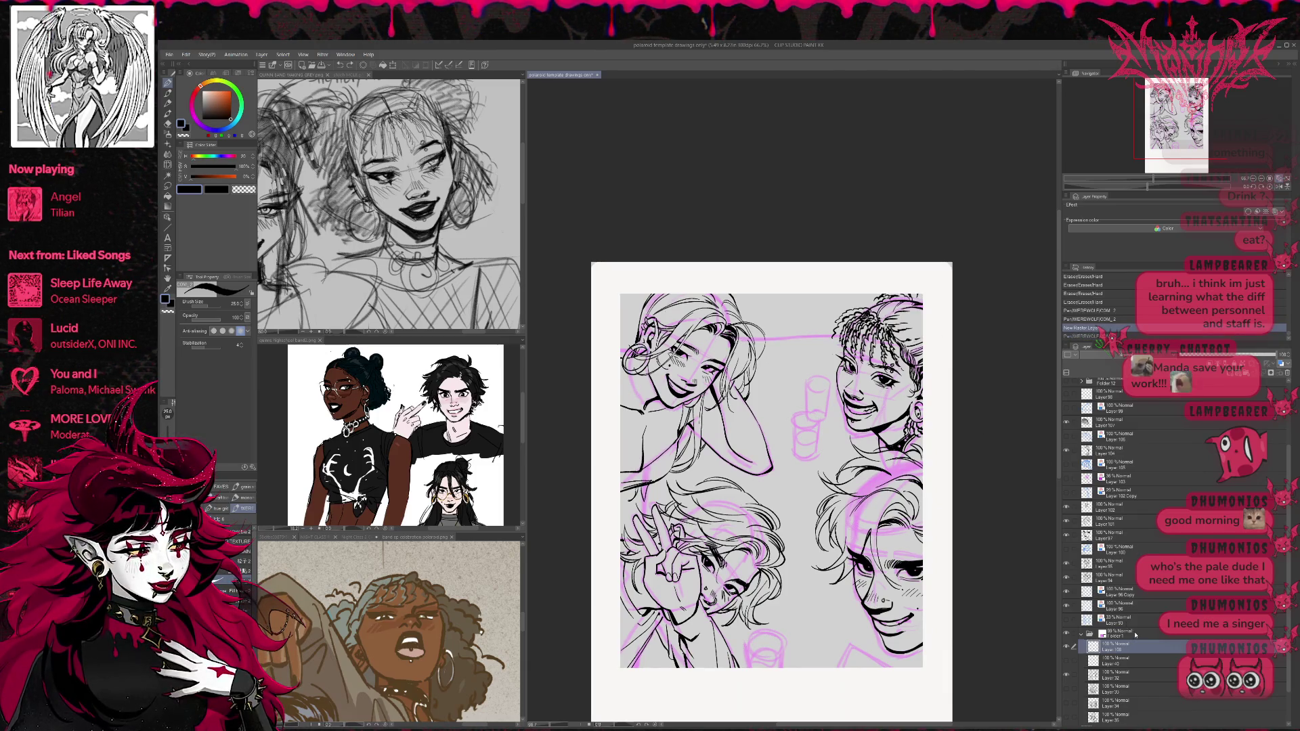
drag(1124, 647, 1136, 633)
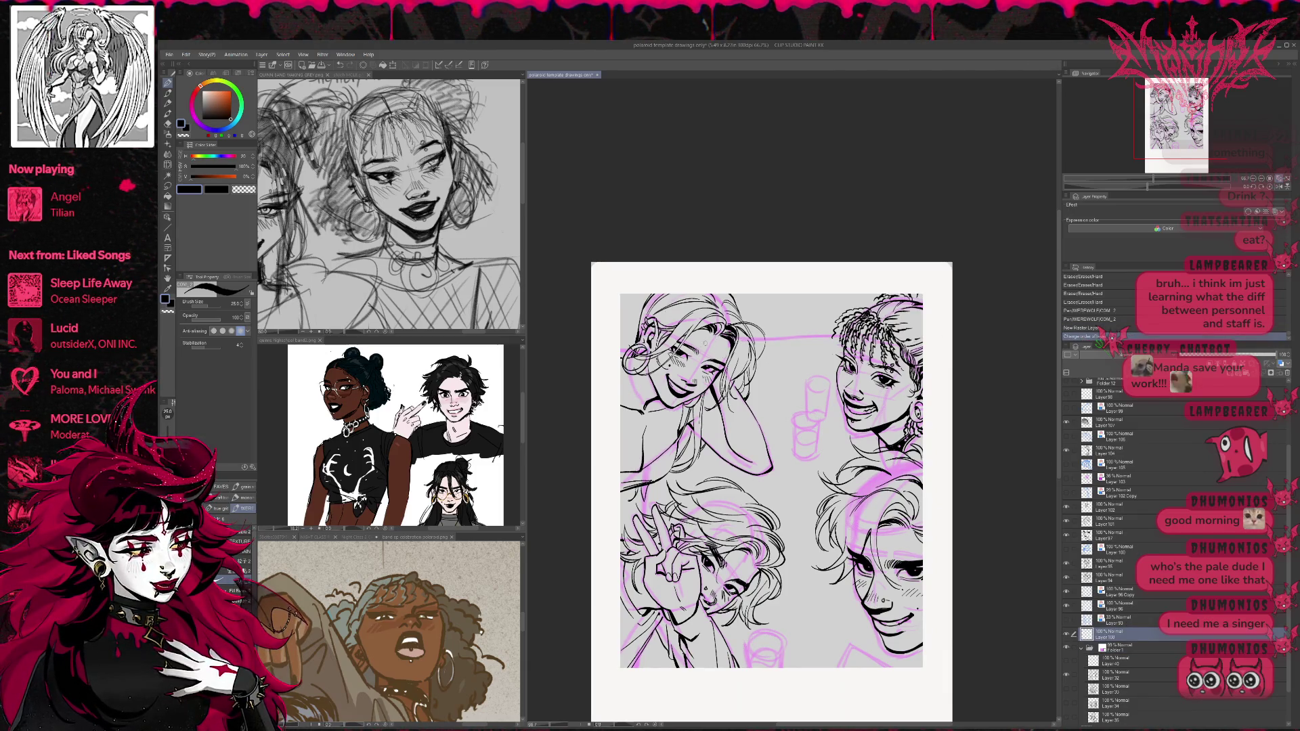
- Ink a straight line between the upper heads and a line along the lower-left figure's edge
drag(704, 342, 833, 335)
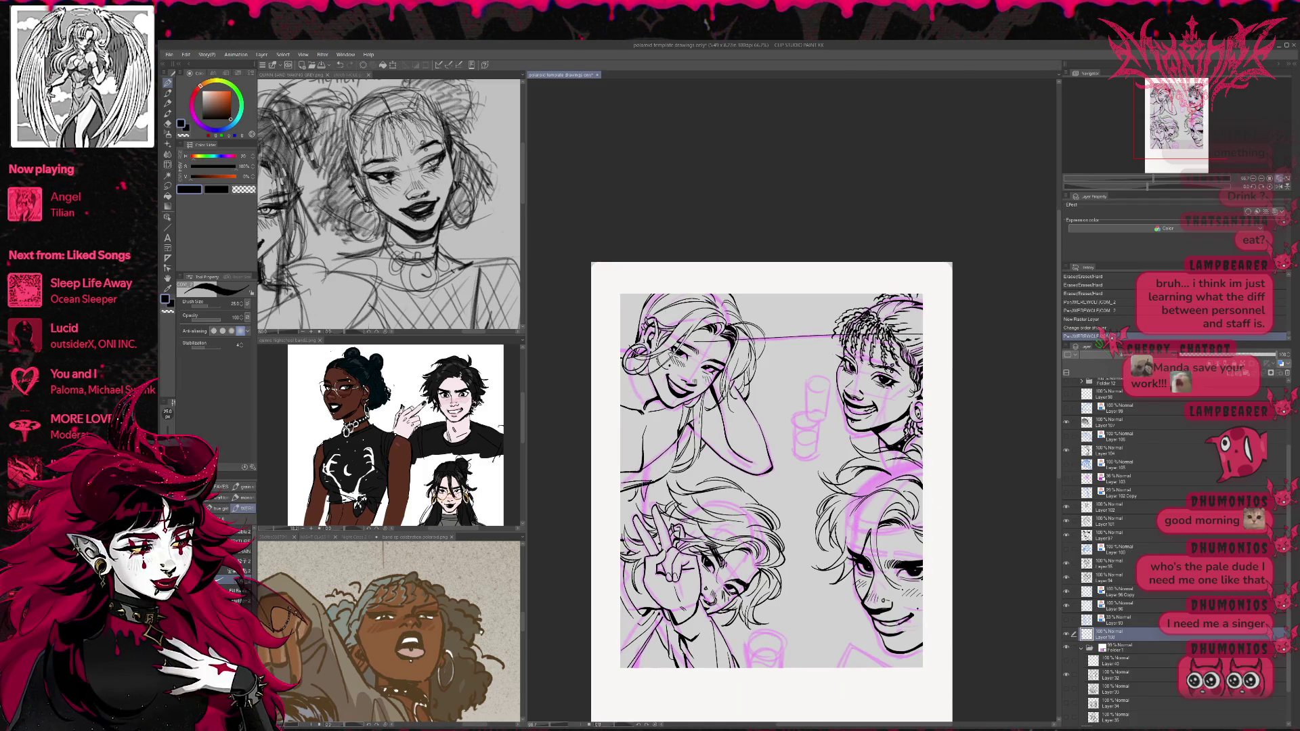
drag(643, 469, 643, 668)
key(ctrl+z)
key(ctrl+y)
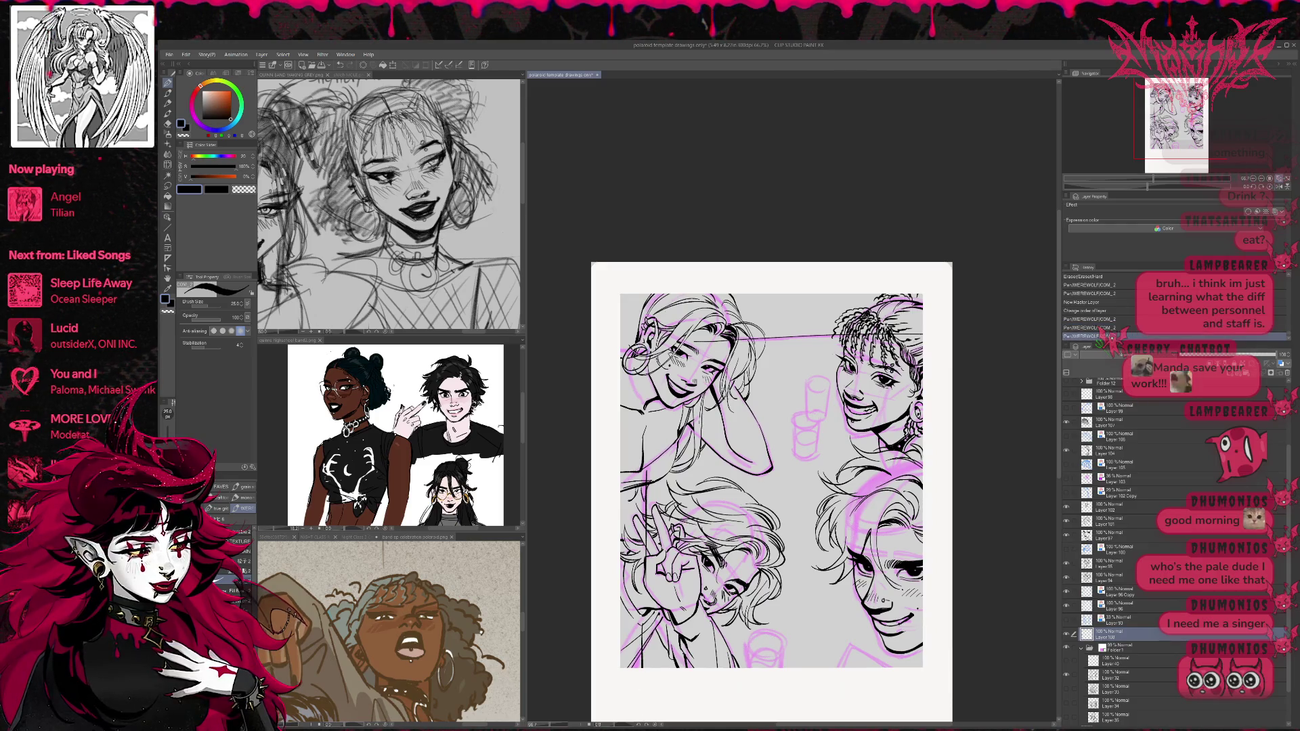
- Ink the front glass's rim and right side, undoing and redrawing strokes as needed
scroll(816, 467, up, 3)
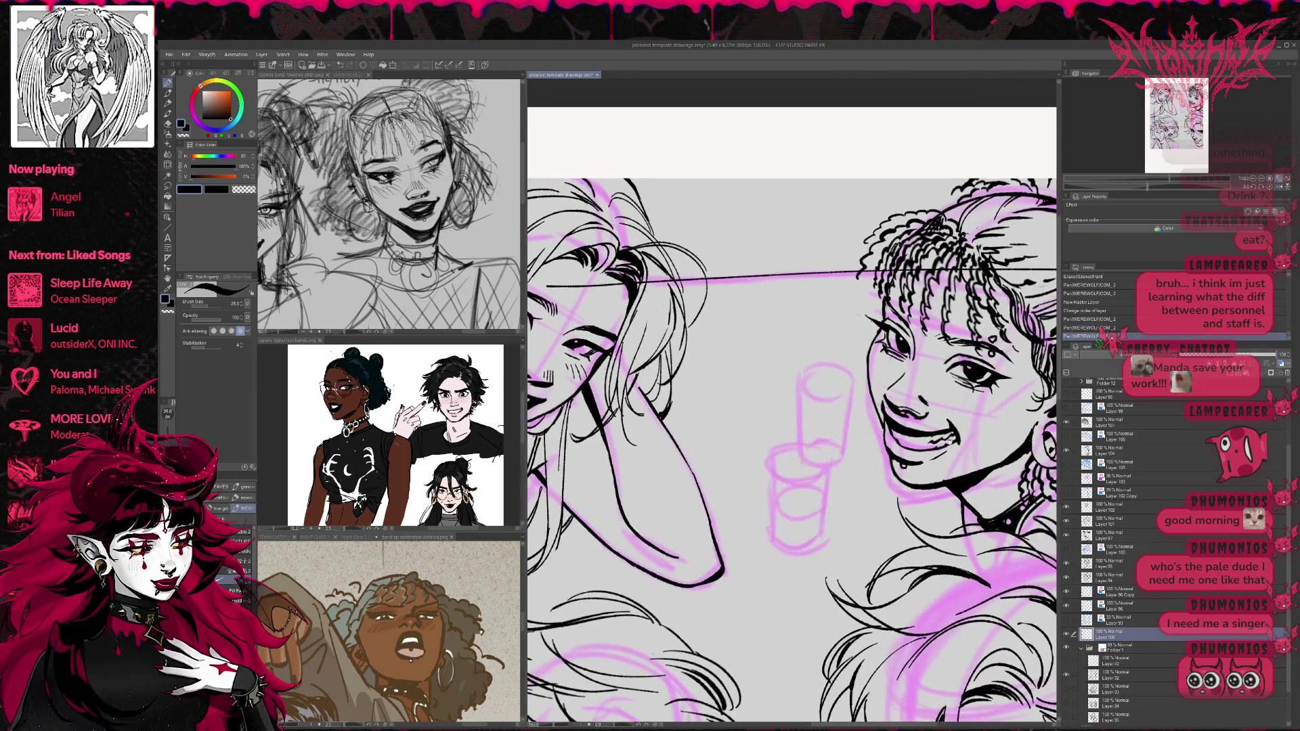
mouse_move(774, 462)
mouse_down()
mouse_move(836, 469)
mouse_move(776, 541)
mouse_move(820, 541)
mouse_up()
key(ctrl+z)
key(ctrl+z)
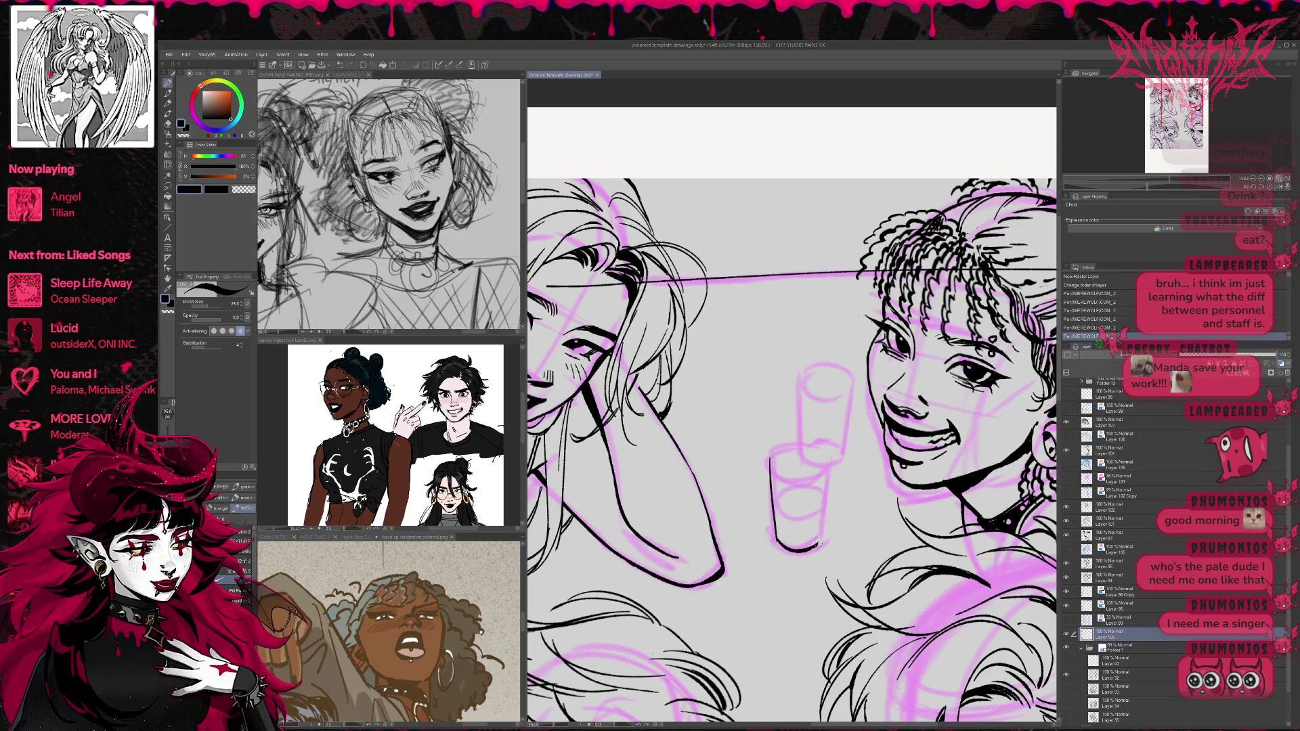
key(ctrl+z)
drag(827, 461, 821, 545)
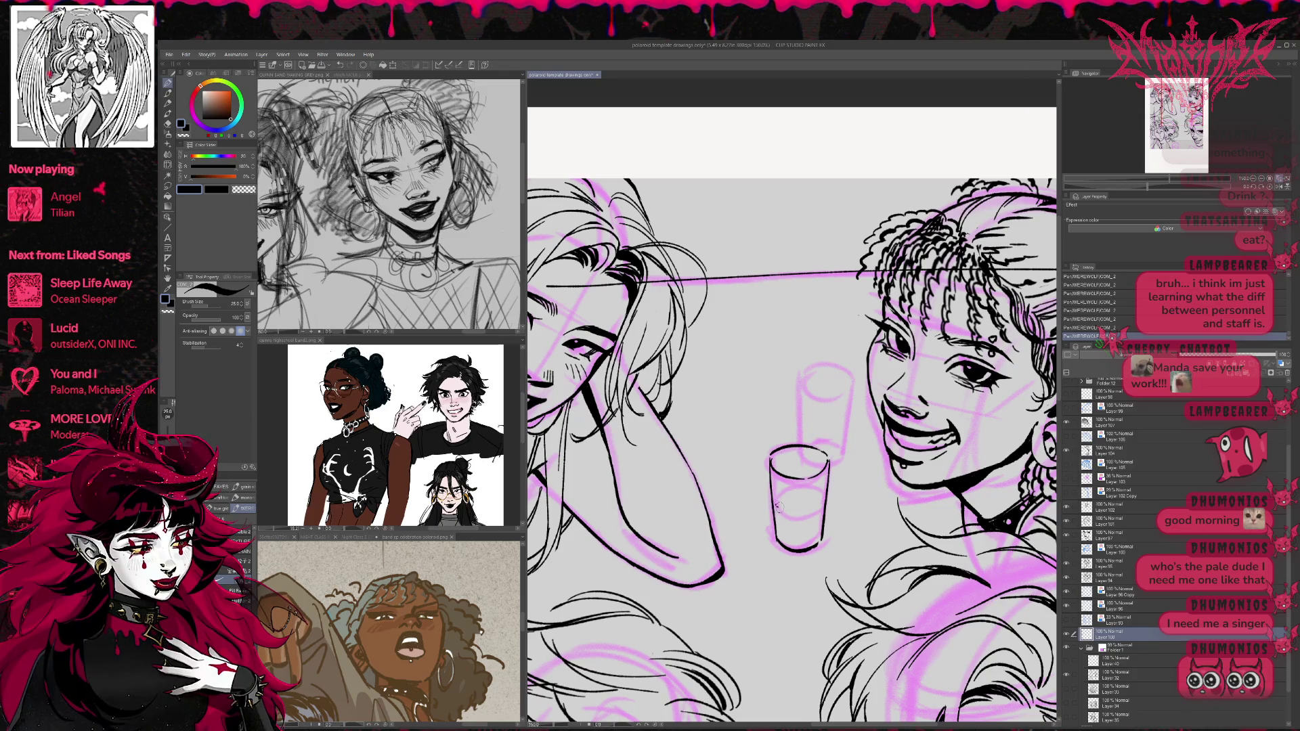
- Draw the liquid level inside the glass and turn the view to work on it sideways
drag(778, 507, 817, 515)
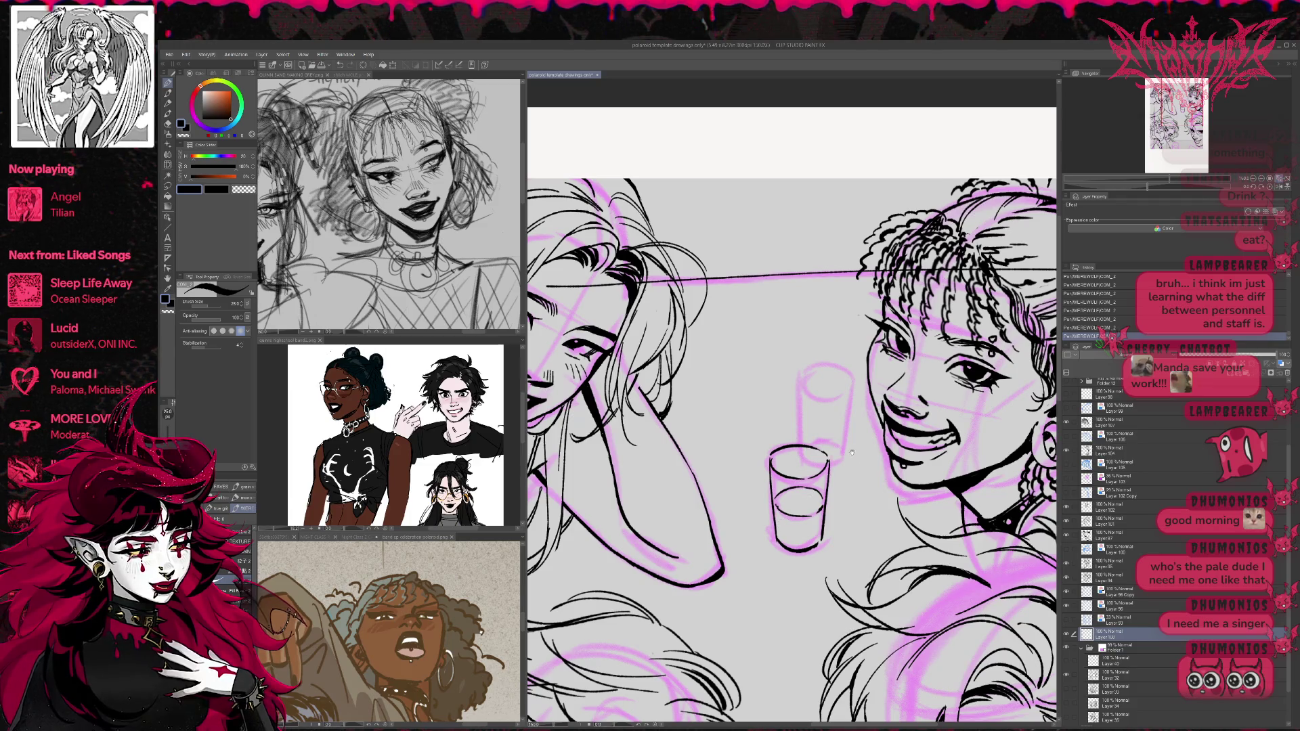
drag(851, 453, 833, 493)
key(e)
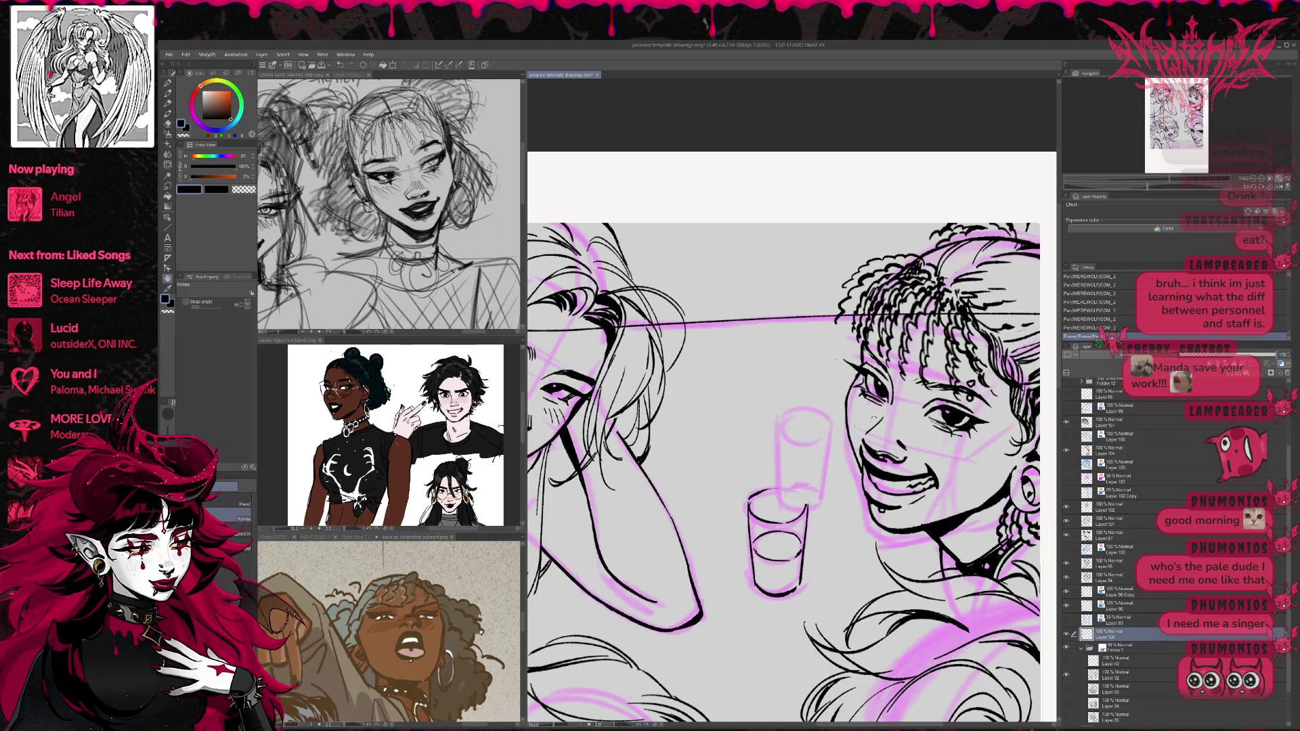
mouse_move(803, 499)
mouse_down()
mouse_move(752, 447)
mouse_move(701, 360)
mouse_move(673, 374)
mouse_move(697, 402)
mouse_up()
key(p)
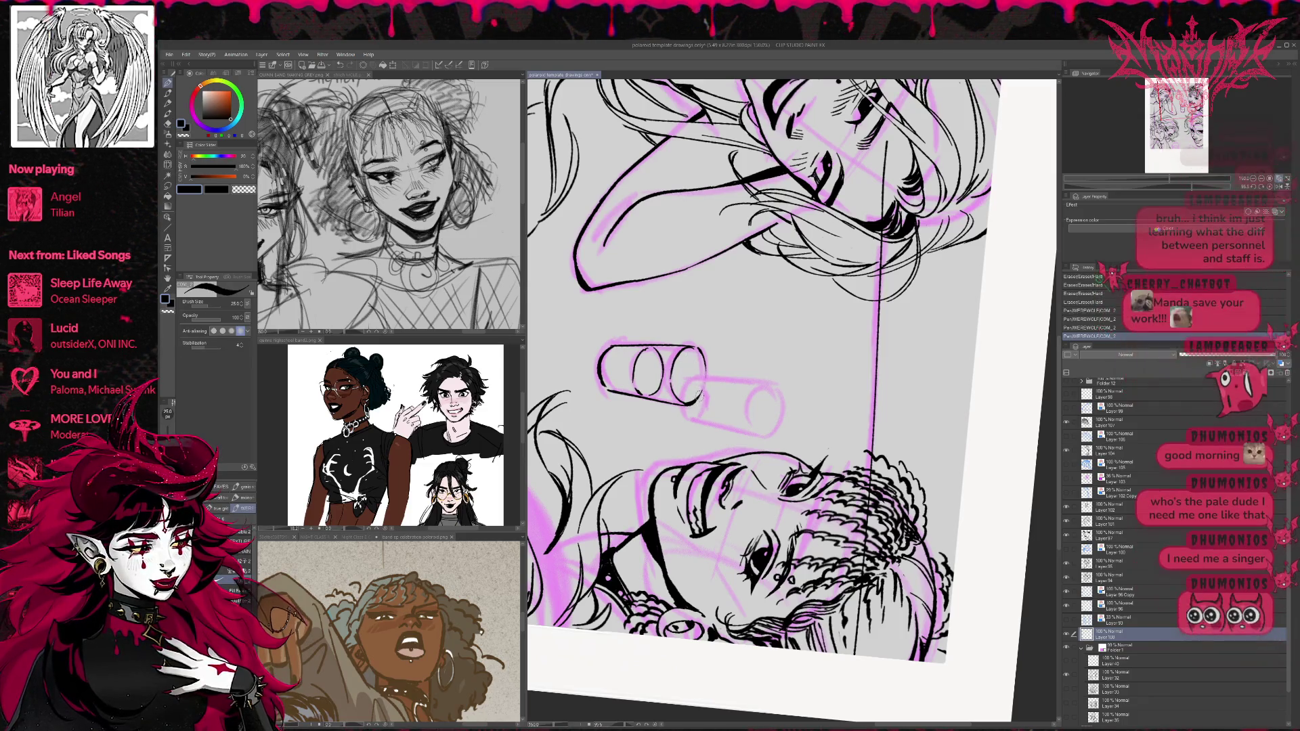
- Erase stray ink along the glass's top-right, left and lower-left edges
key(e)
drag(700, 353, 711, 341)
key(p)
key(minus)
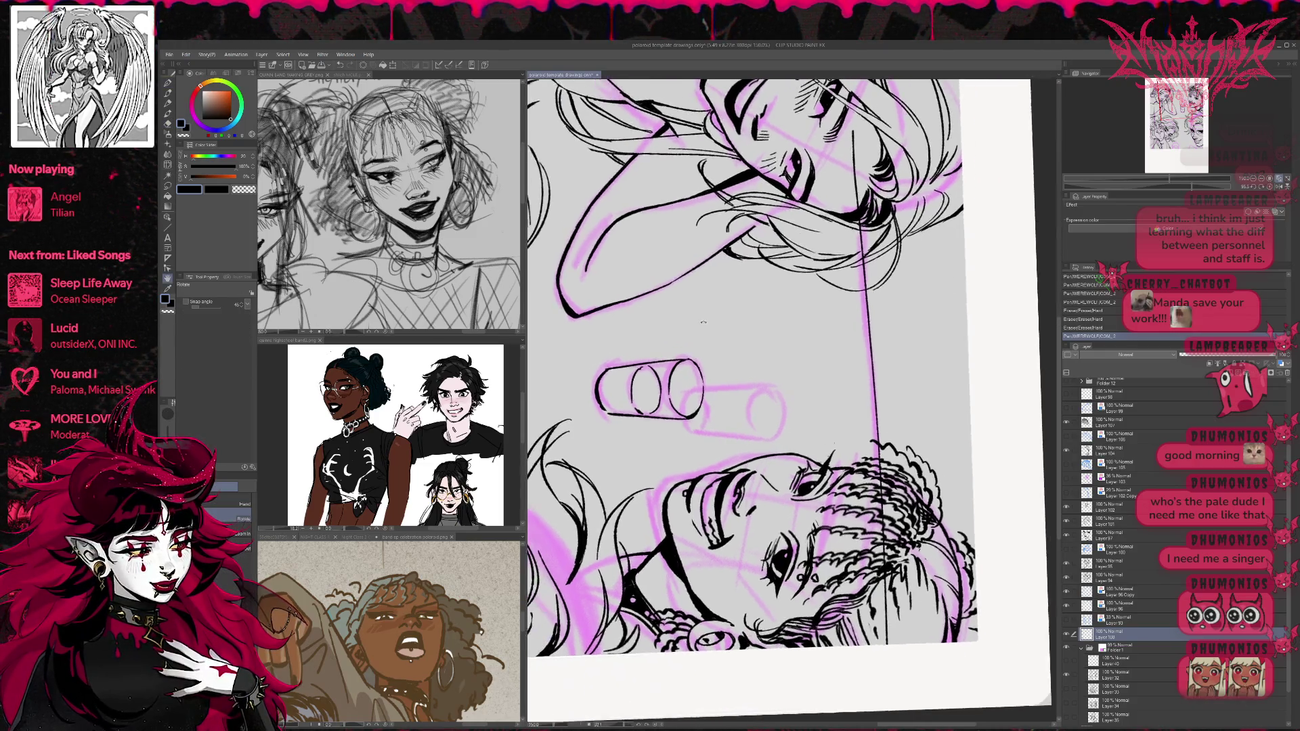
key(r)
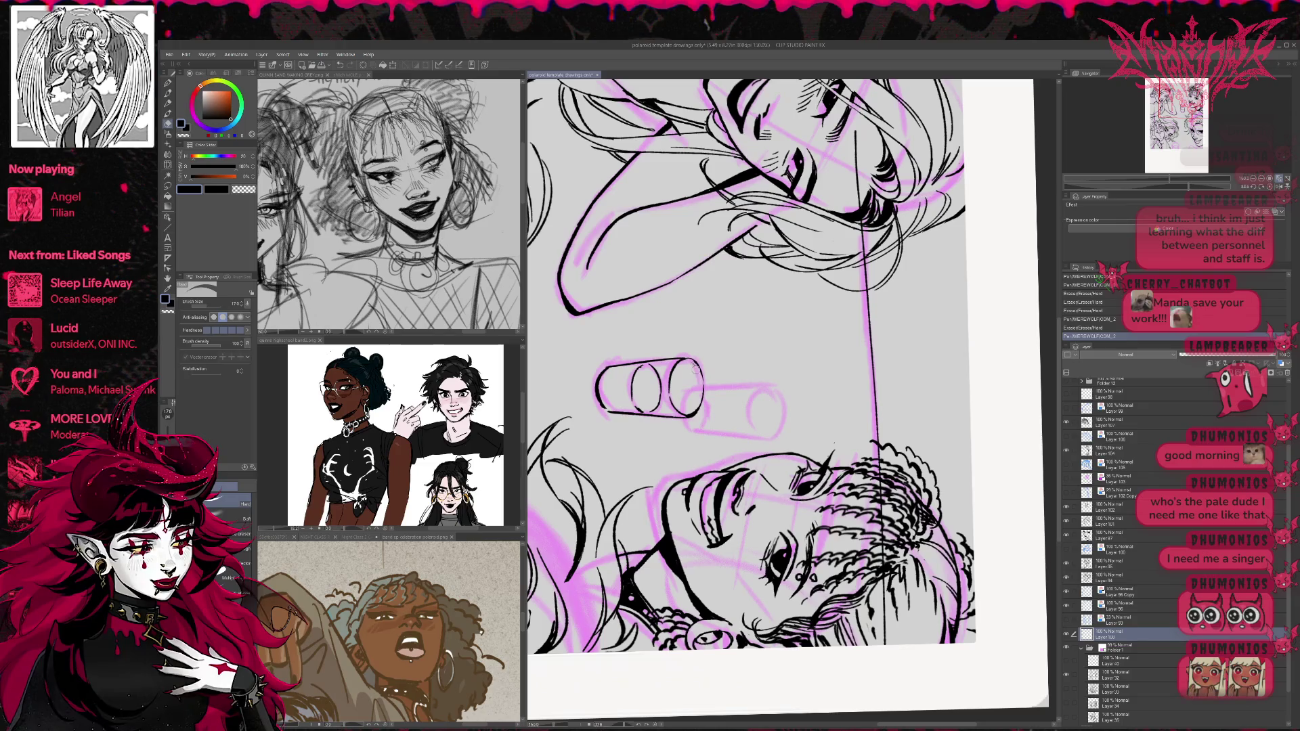
mouse_move(880, 270)
mouse_down()
mouse_move(927, 352)
mouse_move(948, 433)
mouse_up()
key(e)
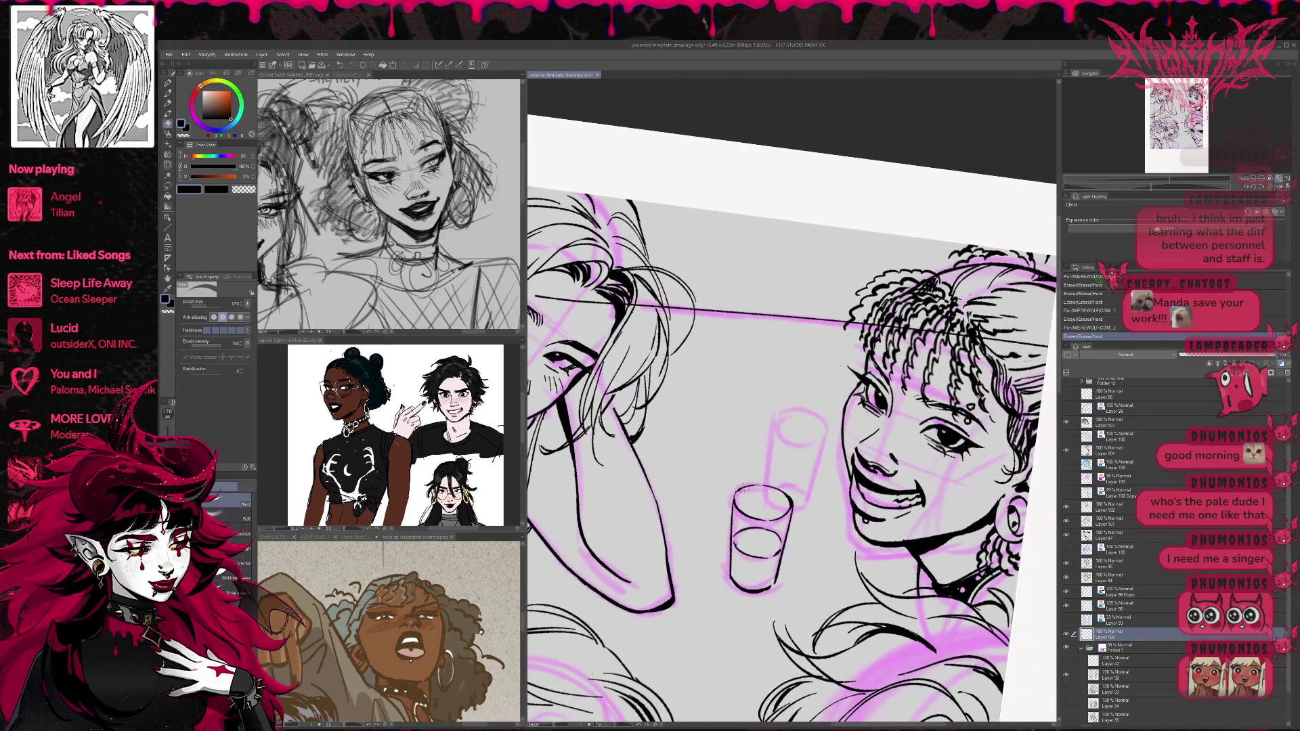
key(p)
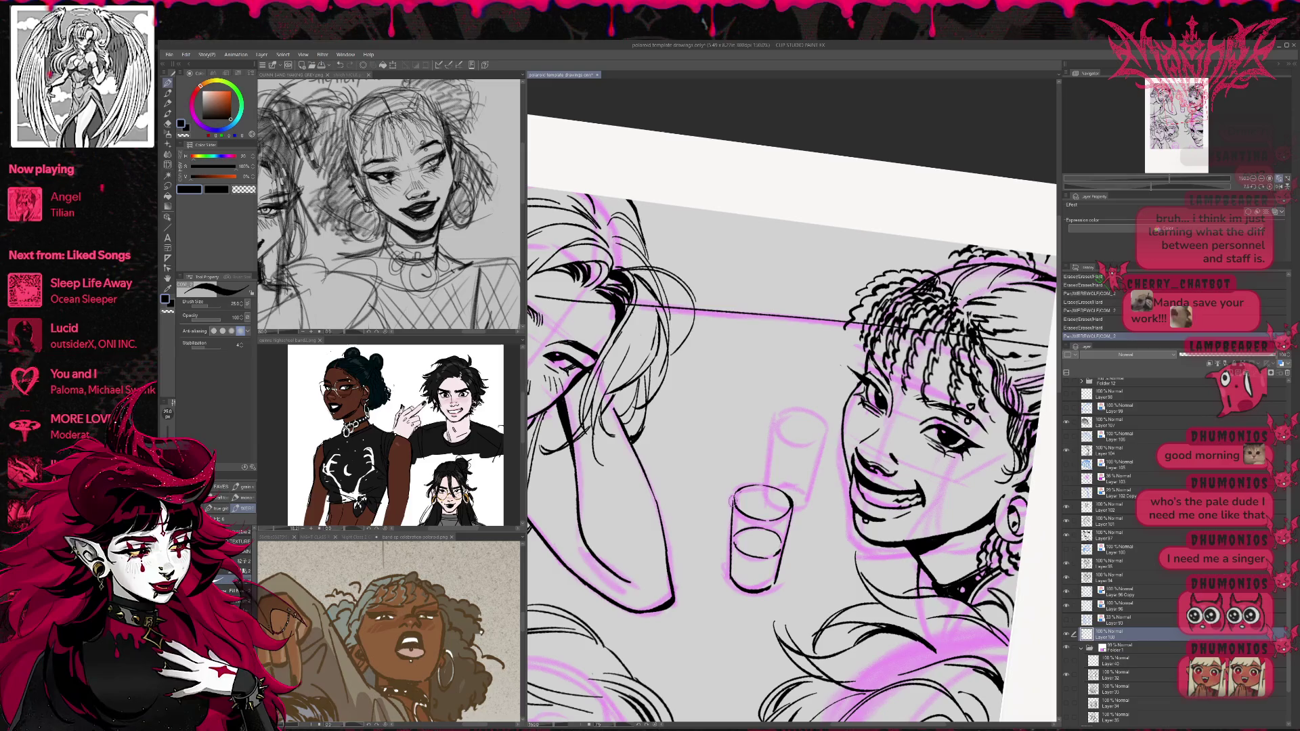
key(e)
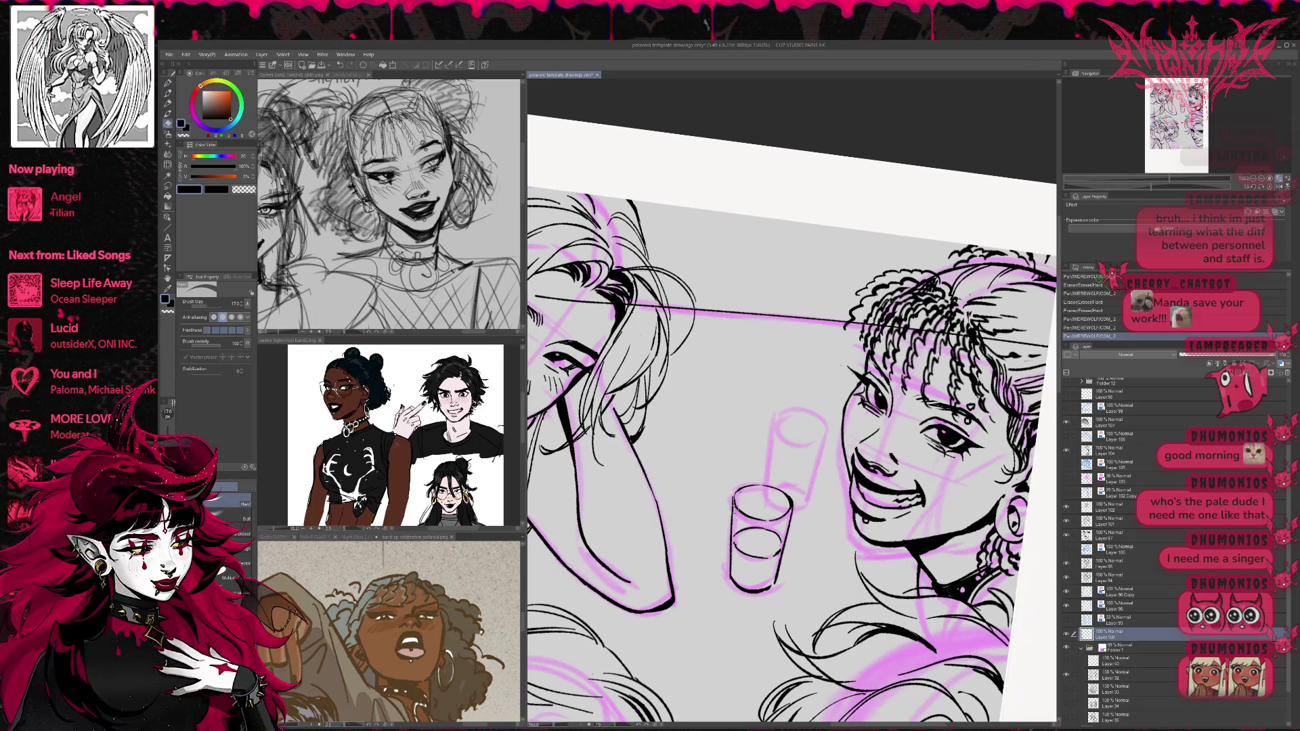
mouse_move(730, 515)
mouse_down()
mouse_move(732, 579)
mouse_move(948, 504)
mouse_up()
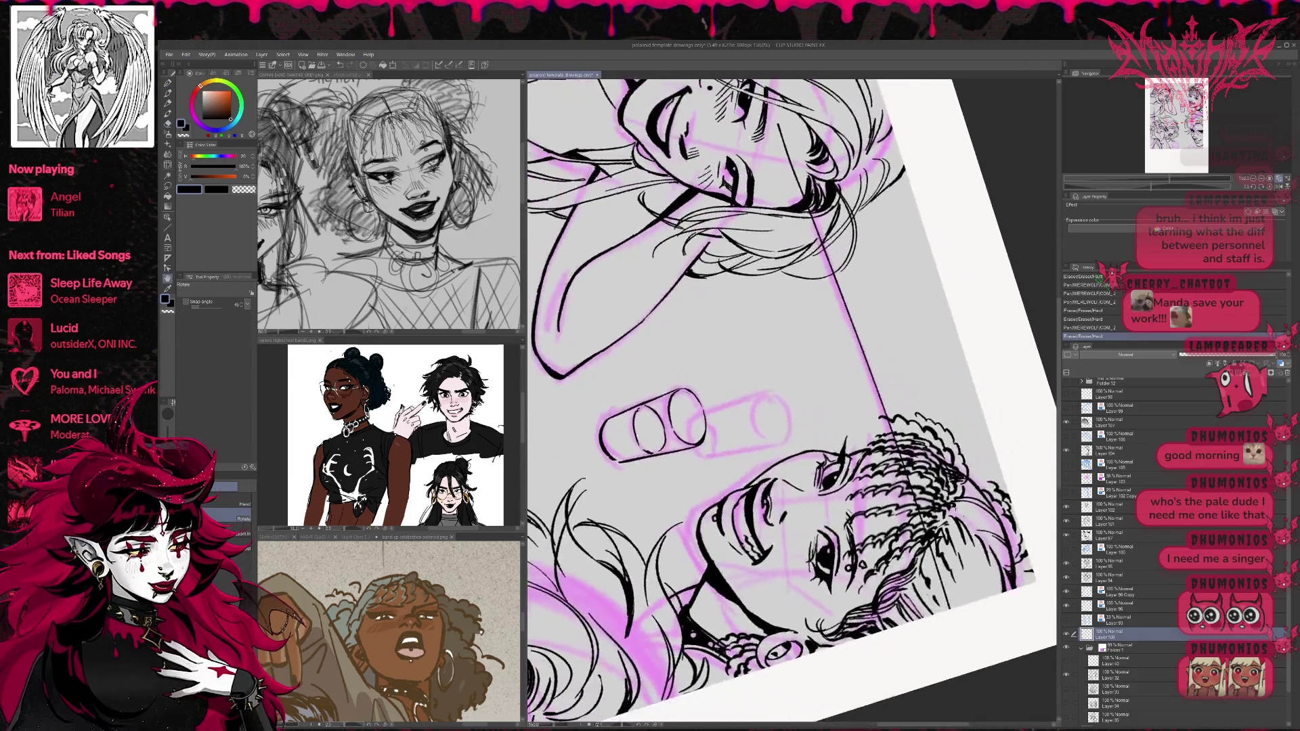
drag(599, 422, 617, 466)
key(p)
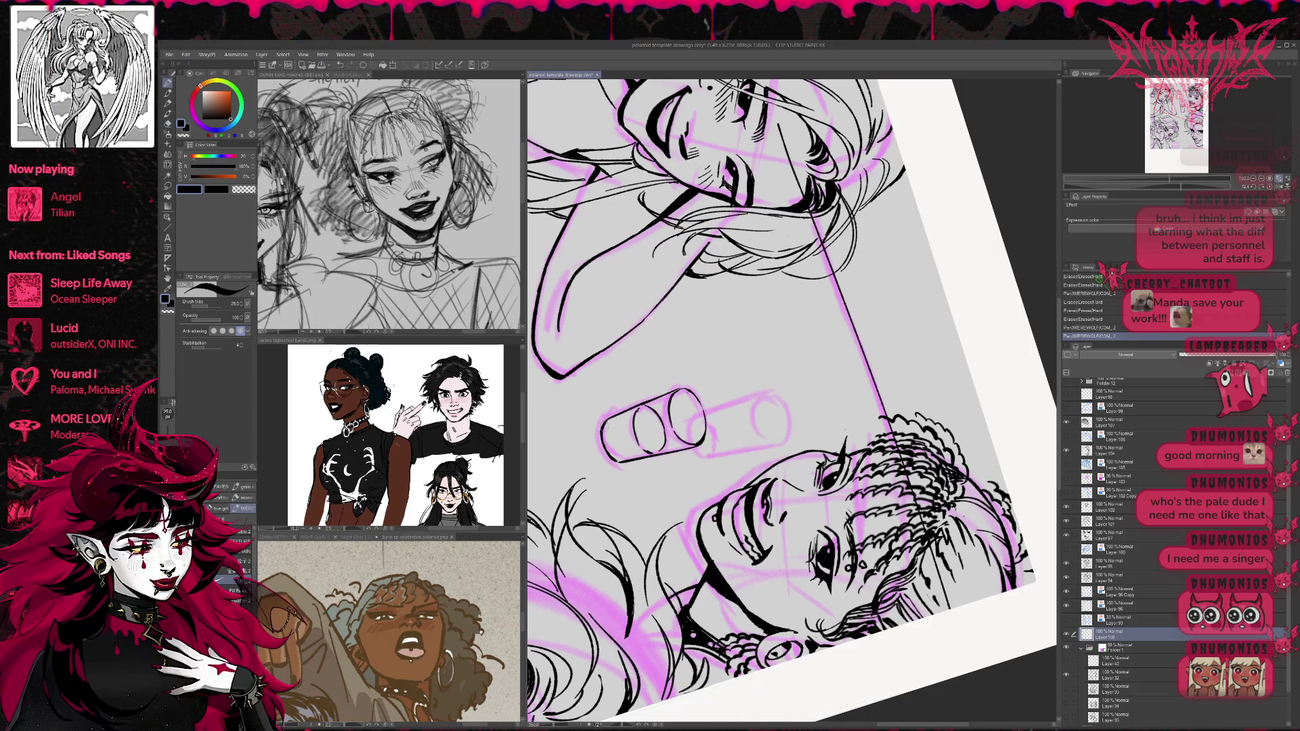
- Draw ice cubes and a short line inside the glass, then level the page view
mouse_move(660, 361)
mouse_down()
mouse_move(718, 532)
mouse_move(734, 545)
mouse_move(752, 551)
mouse_move(860, 500)
mouse_up()
key(e)
key(p)
drag(737, 551, 759, 547)
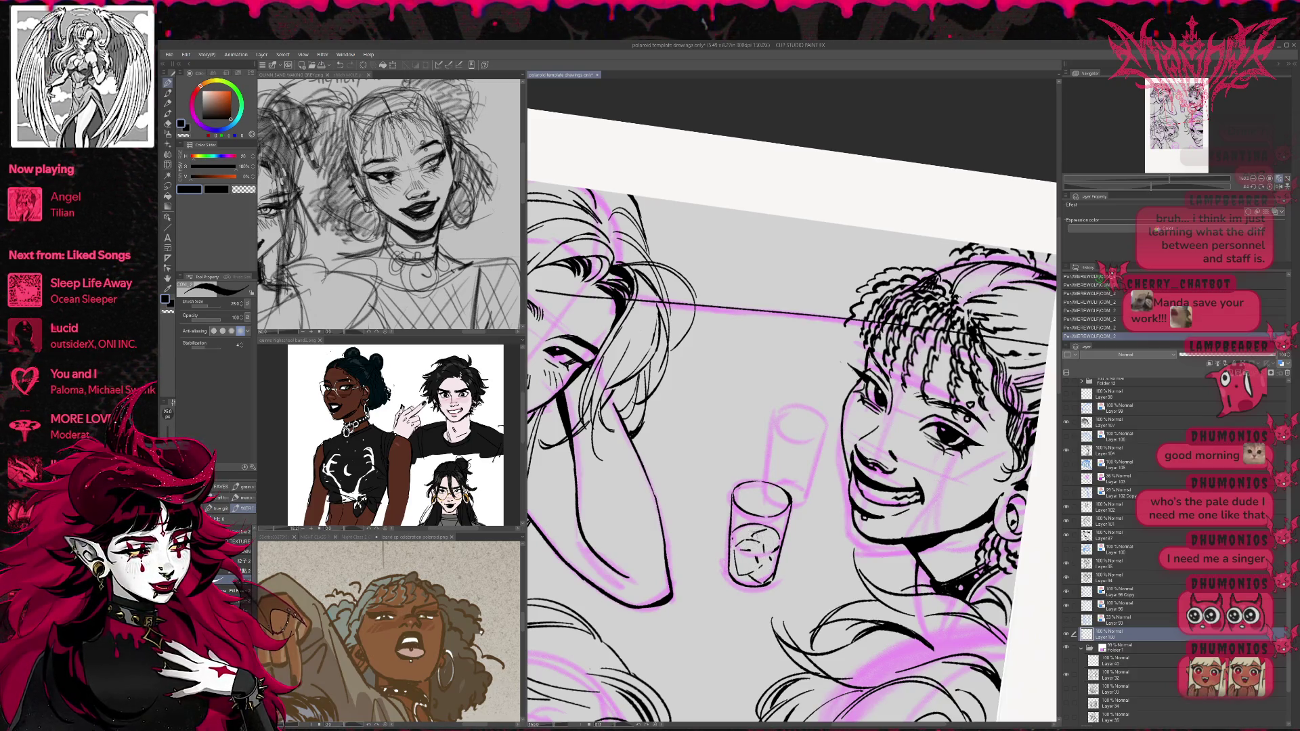
drag(731, 536, 759, 526)
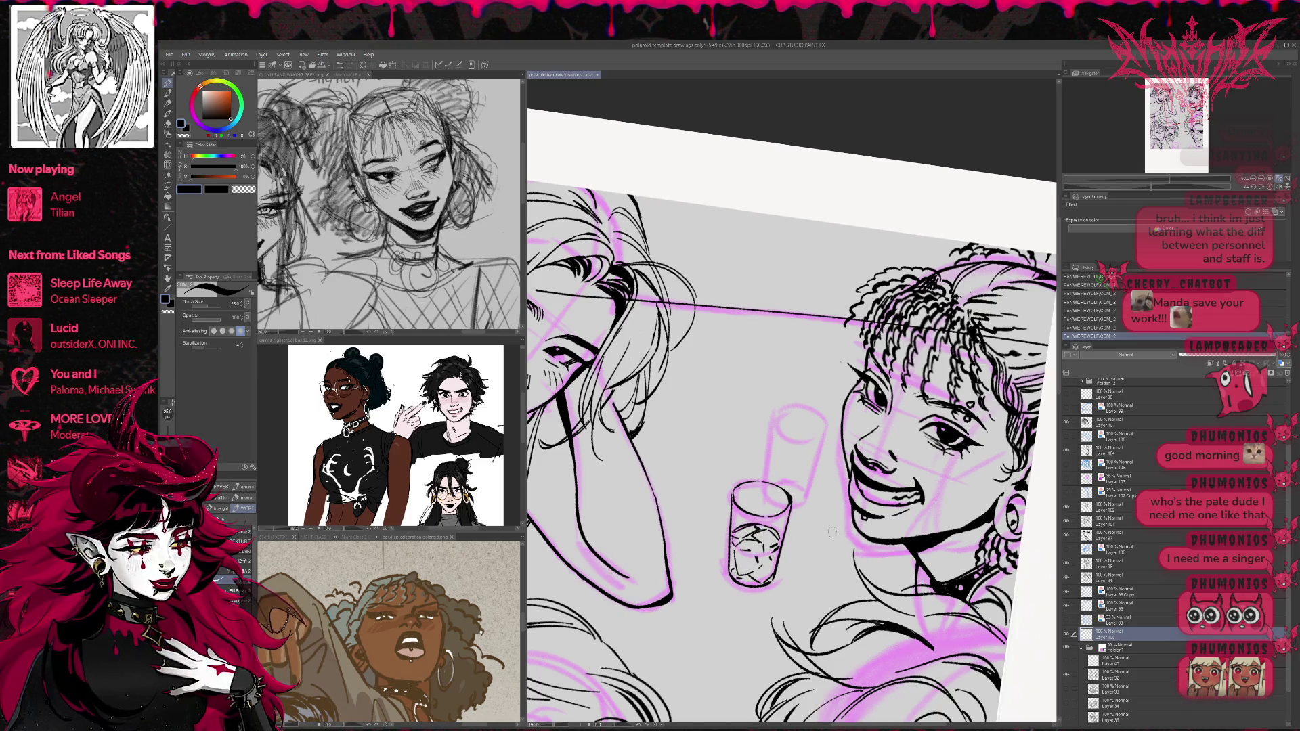
key(r)
drag(880, 406, 933, 485)
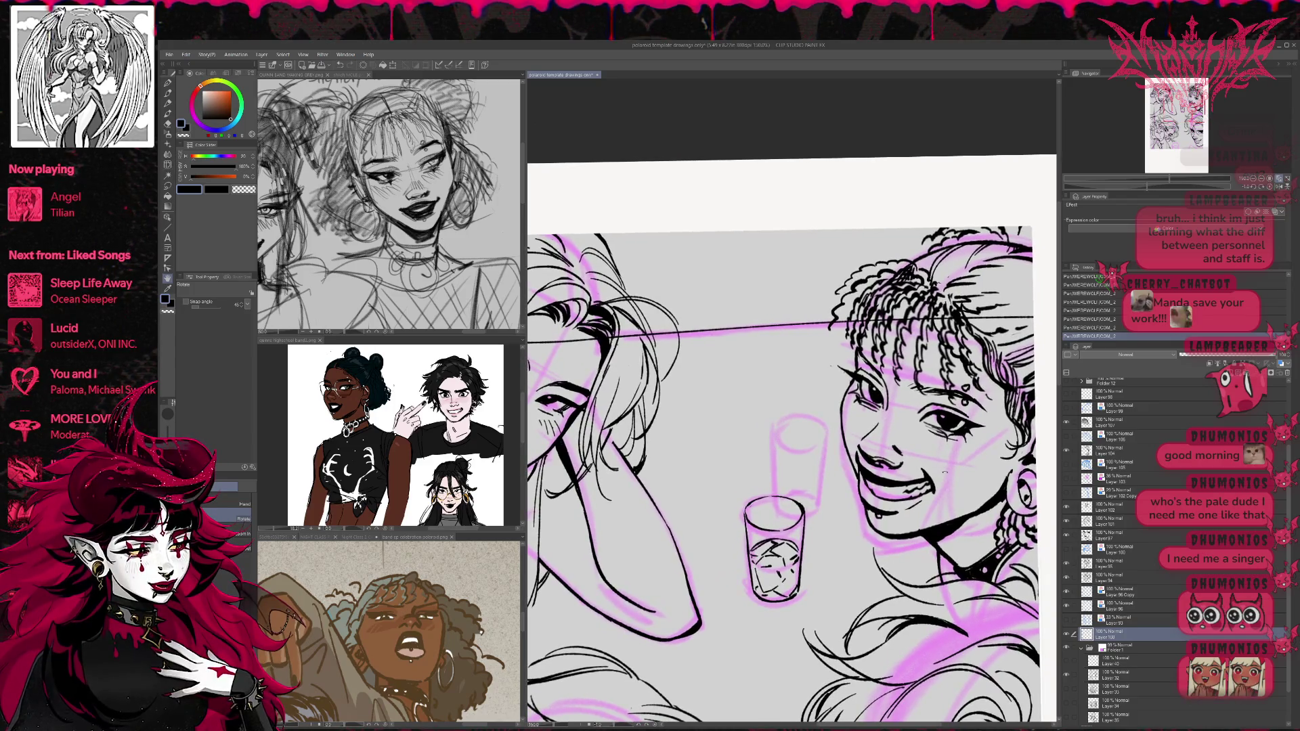
- Erase small marks around the ice glass and add a short stroke near its rim
mouse_move(745, 515)
mouse_down()
mouse_move(718, 513)
mouse_move(778, 508)
mouse_up()
key(e)
key(r)
key(p)
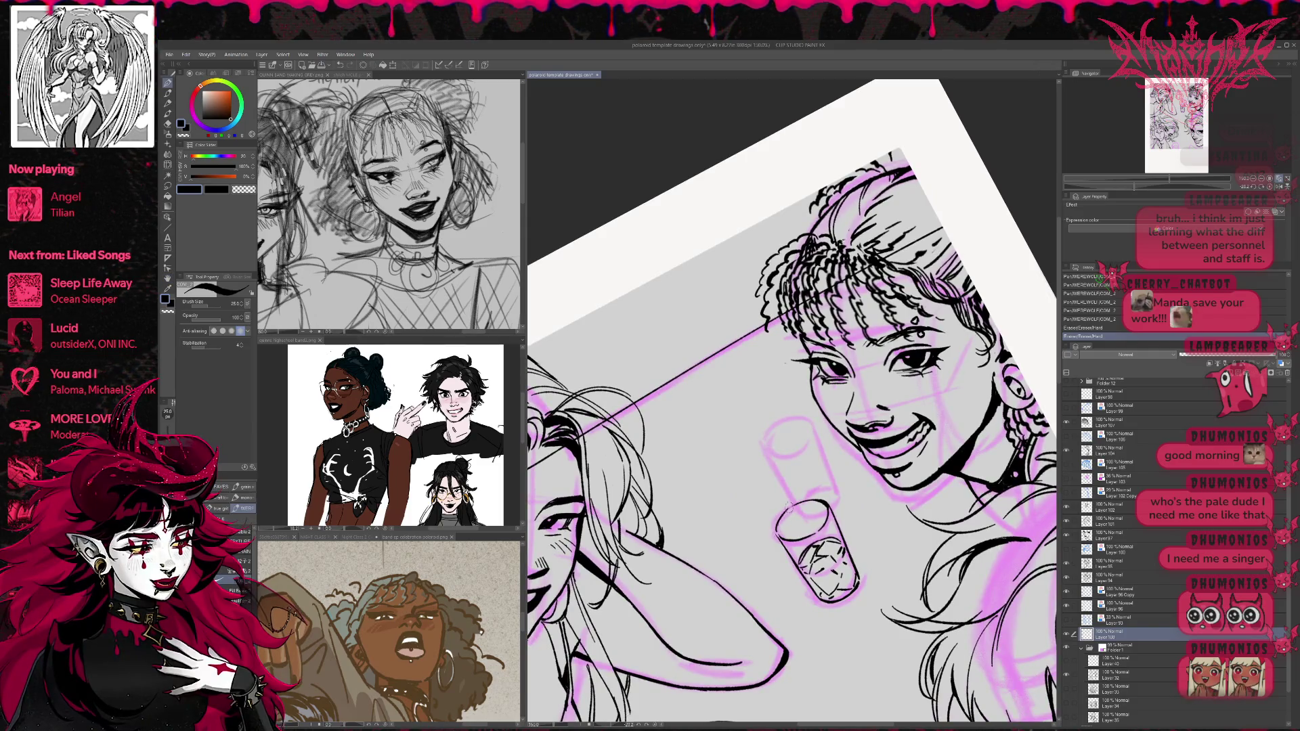
key(e)
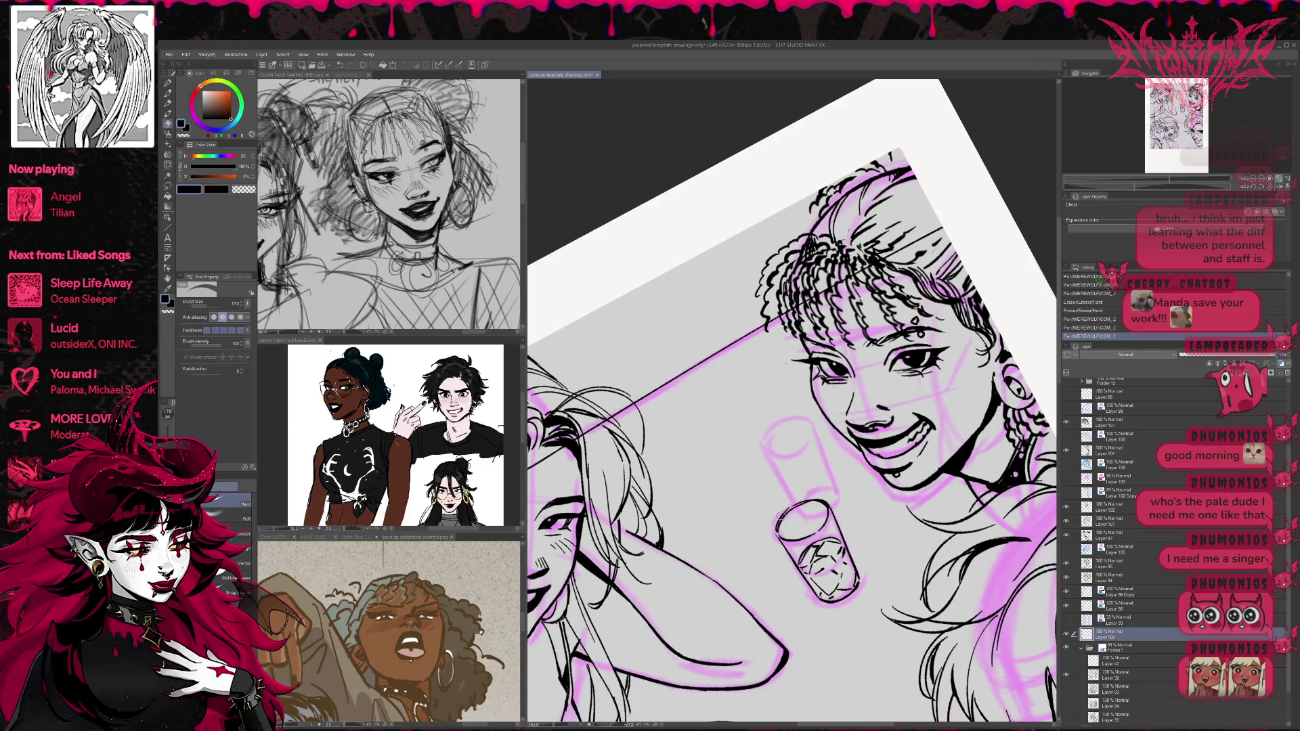
mouse_move(805, 505)
mouse_down()
mouse_move(792, 509)
mouse_move(822, 505)
mouse_move(826, 522)
mouse_move(772, 542)
mouse_move(732, 535)
mouse_move(770, 504)
mouse_move(794, 535)
mouse_up()
key(p)
key(e)
key(r)
key(e)
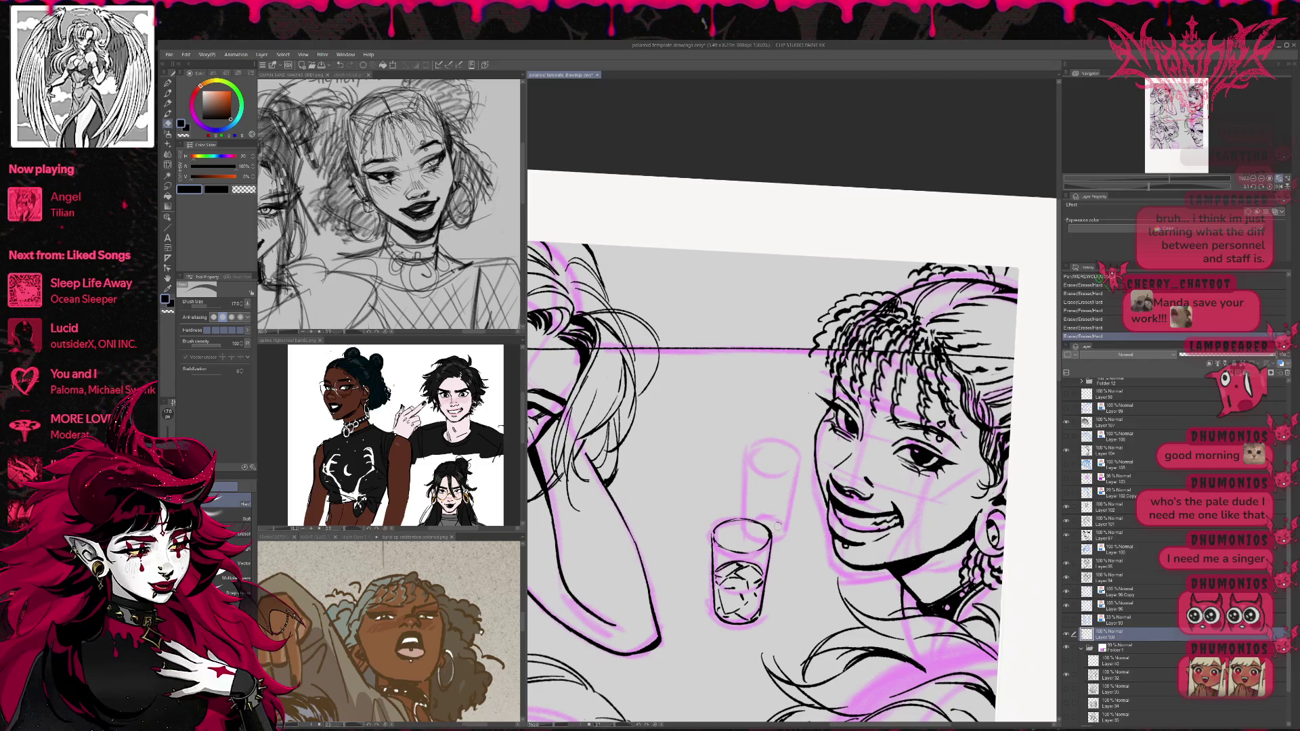
drag(713, 523, 873, 514)
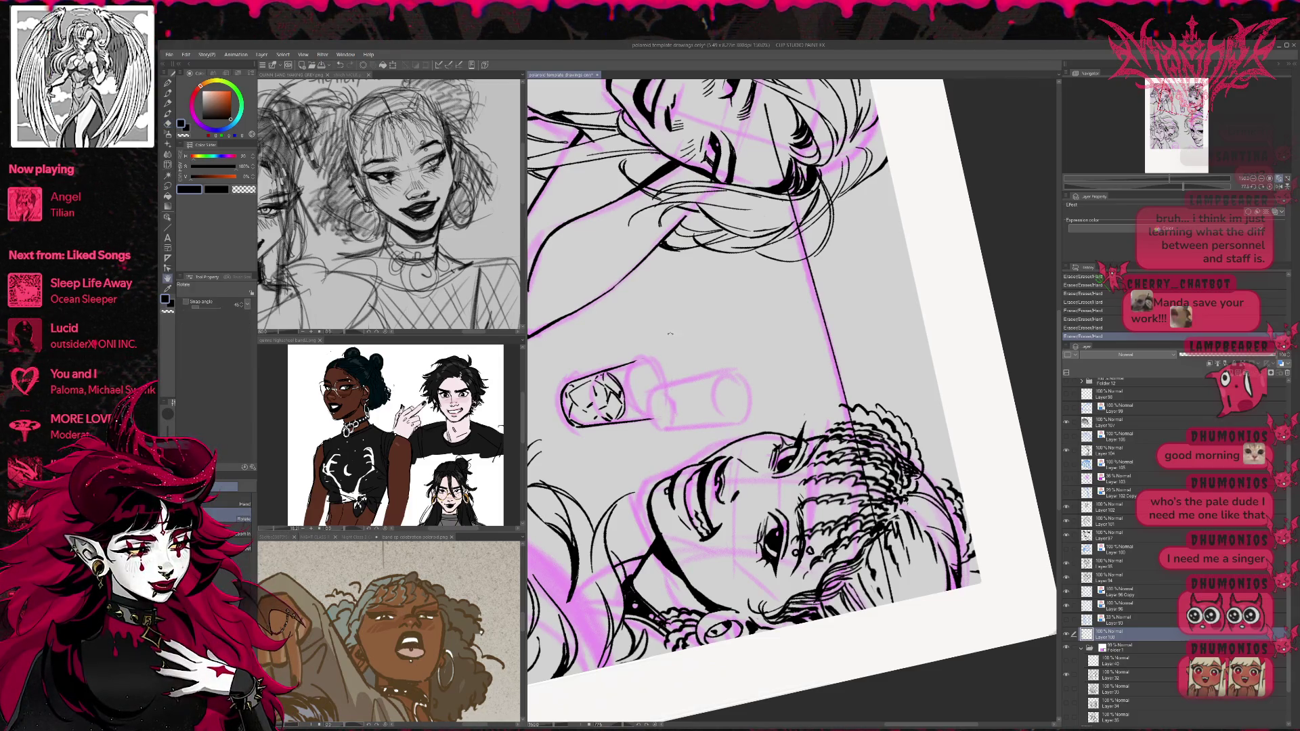
- Redraw the ice glass's right edge and erase the stray ink there
drag(666, 386, 736, 279)
key(p)
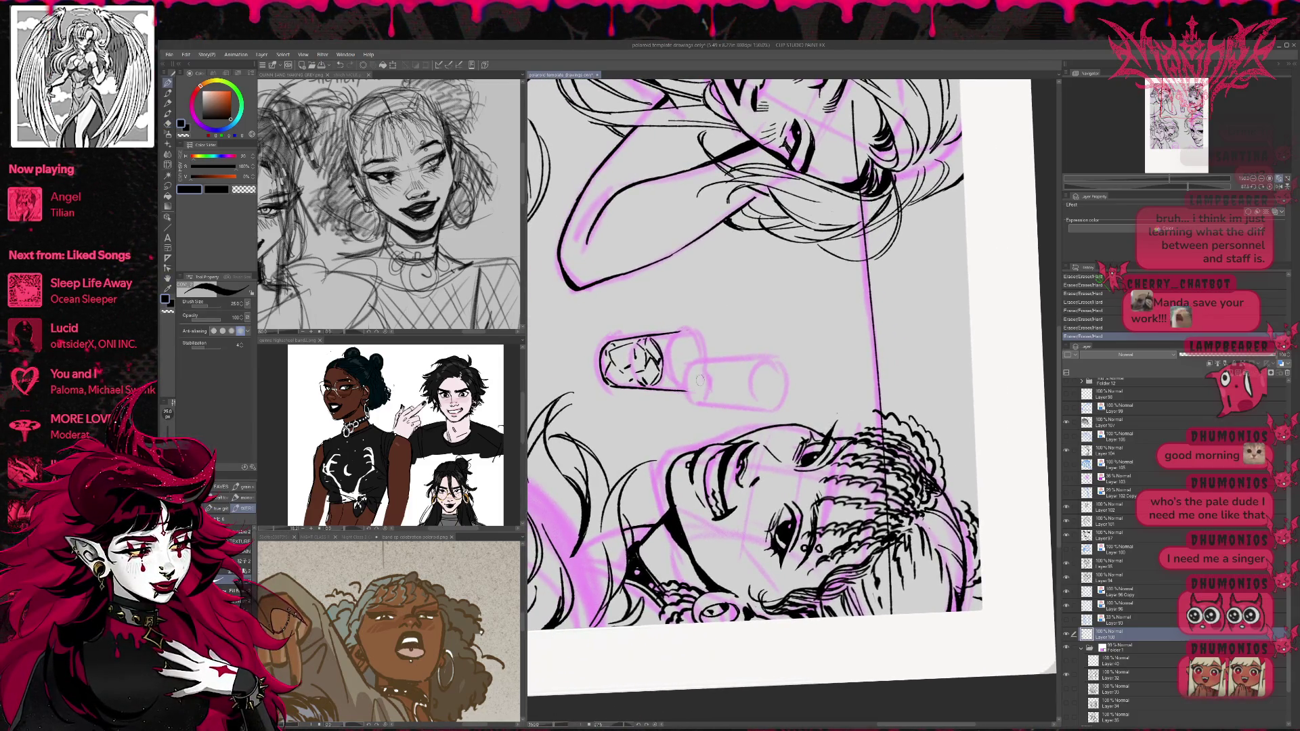
key(ctrl+z)
mouse_move(680, 333)
mouse_down()
mouse_move(671, 355)
mouse_move(685, 373)
mouse_move(669, 402)
mouse_move(775, 568)
mouse_up()
key(ctrl+z)
key(r)
key(e)
drag(777, 555, 775, 565)
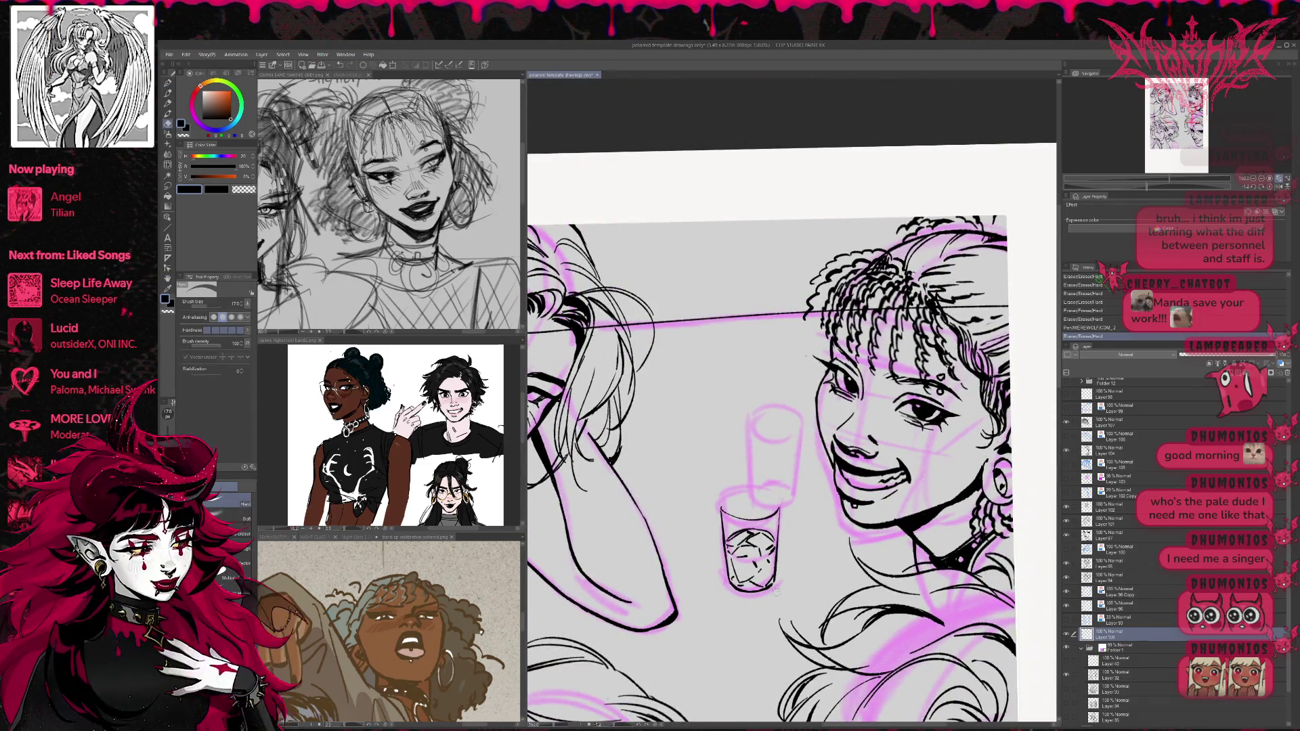
key(p)
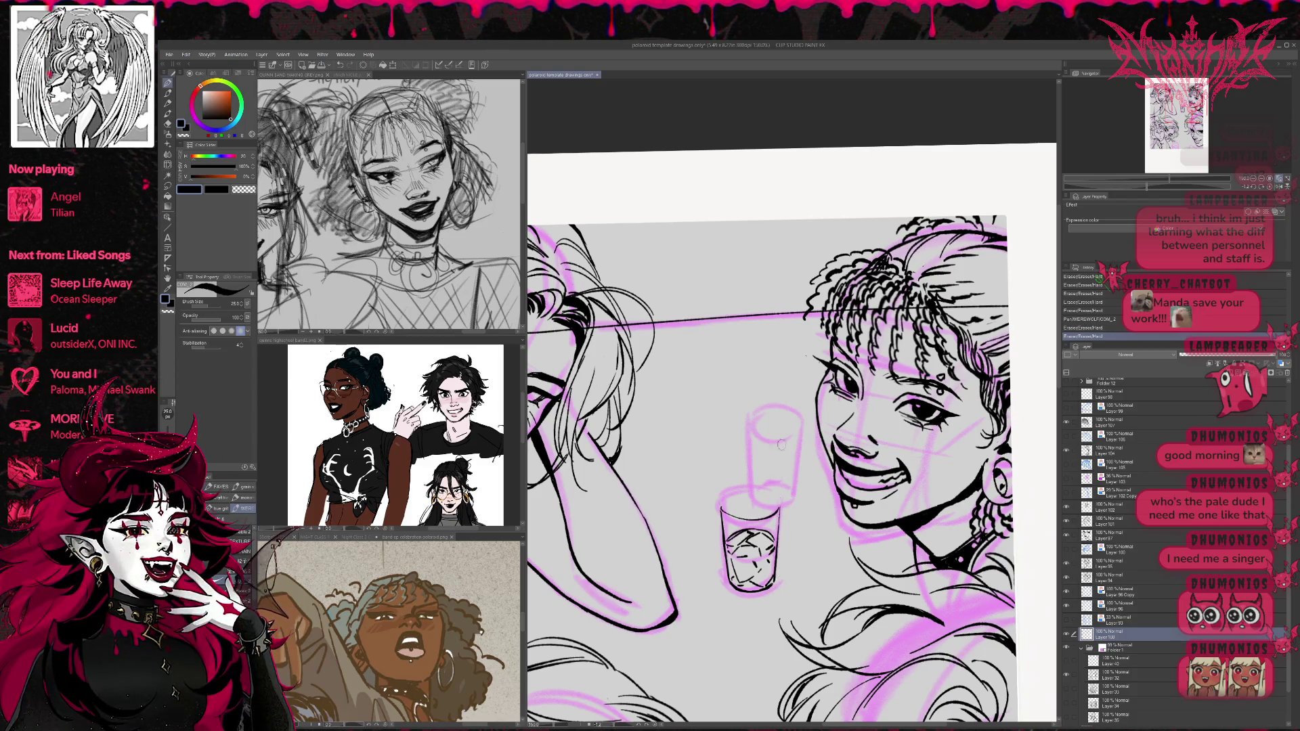
- Close the glass's right end with a curve, redrawing it after an undo
key(r)
drag(781, 444, 702, 357)
mouse_move(708, 302)
mouse_down()
mouse_move(704, 357)
mouse_move(711, 346)
mouse_move(708, 305)
mouse_move(677, 447)
mouse_move(717, 498)
mouse_up()
key(ctrl+z)
key(e)
key(p)
key(r)
key(p)
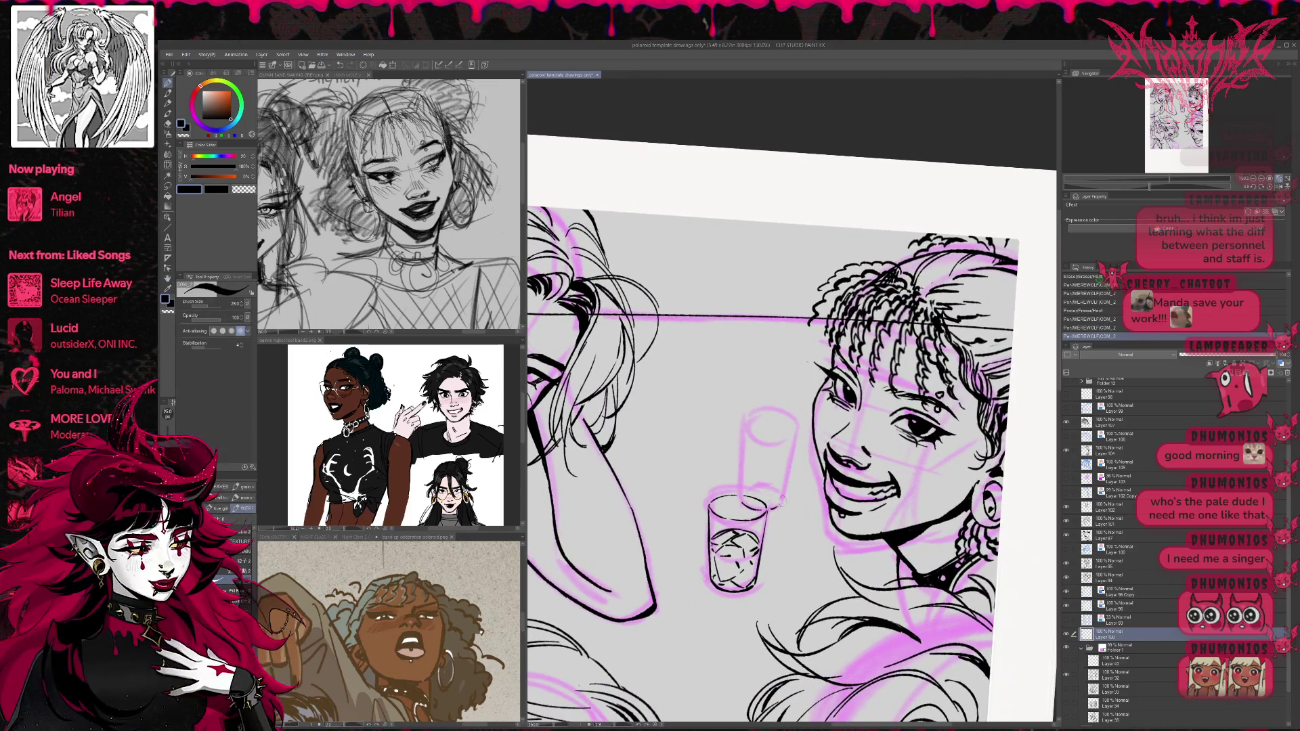
- Ink the upper glass's left and right sides, bottom rim and end rim ellipse
click(743, 424)
drag(743, 424, 742, 479)
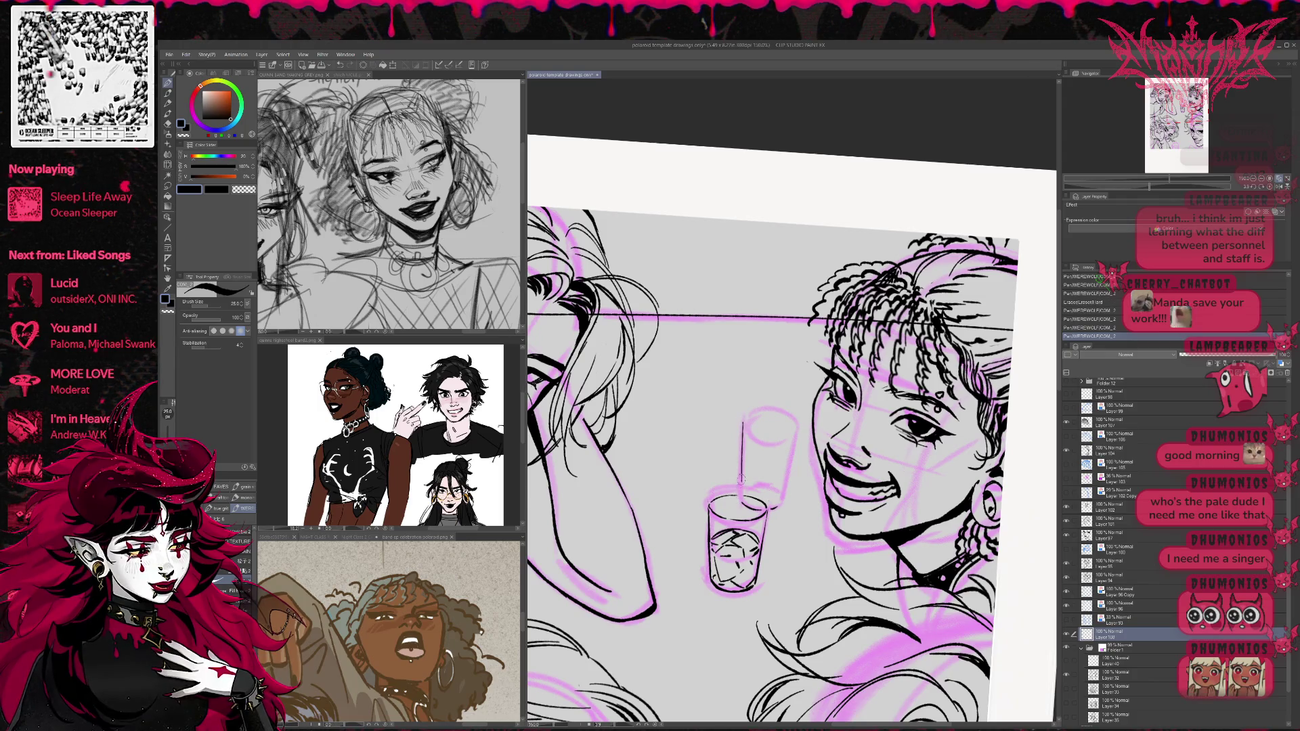
drag(797, 428, 780, 504)
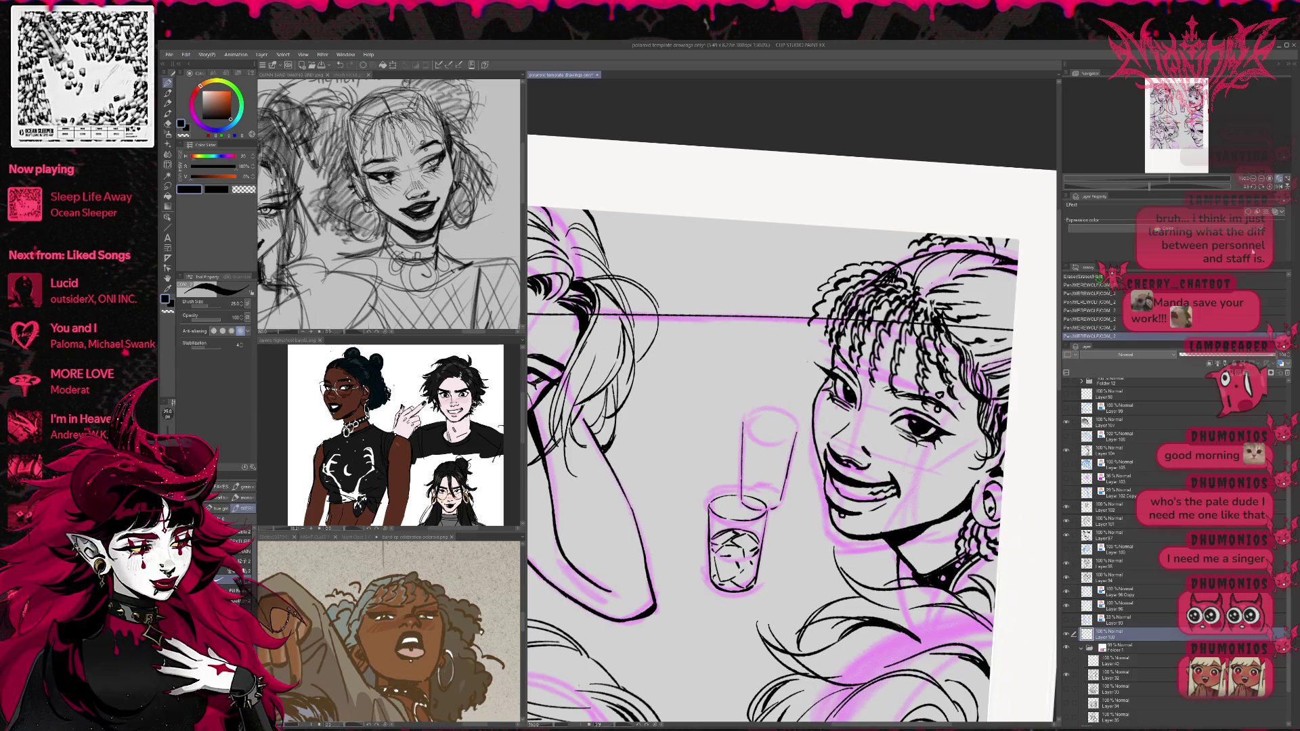
click(1261, 187)
drag(804, 428, 797, 452)
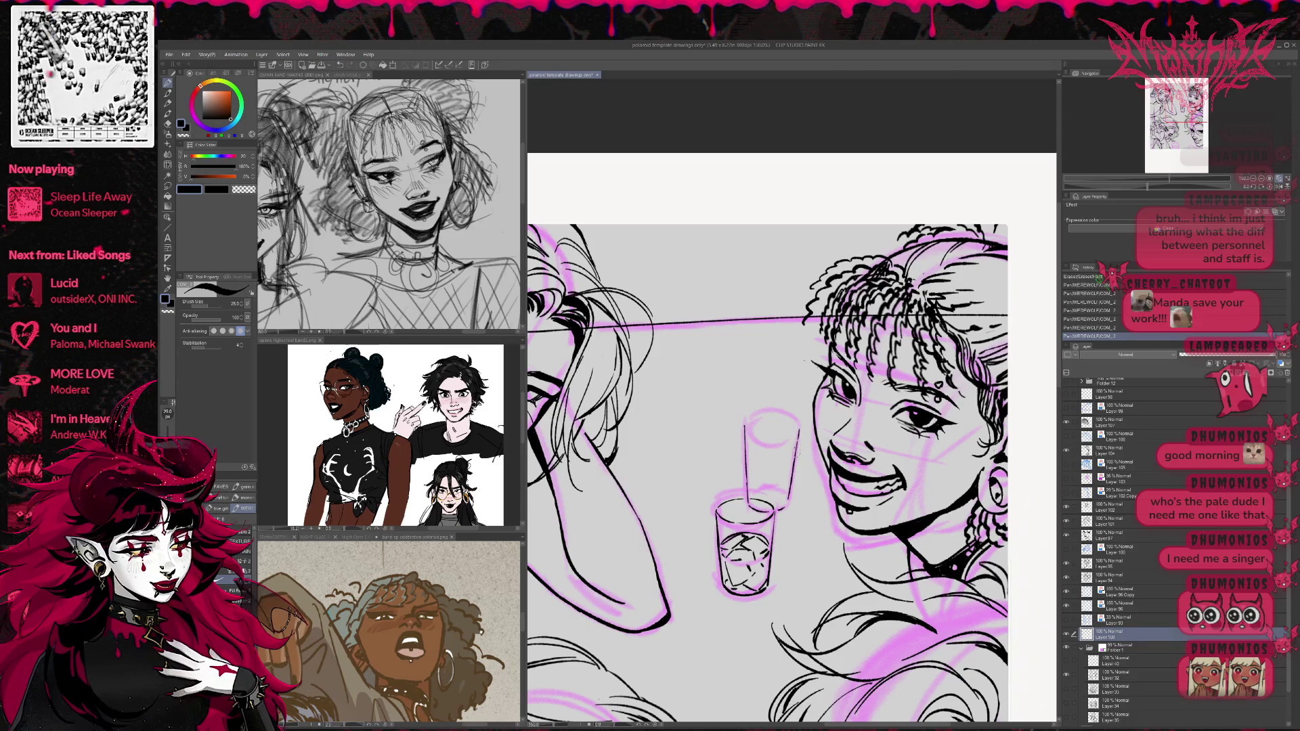
drag(752, 504, 789, 489)
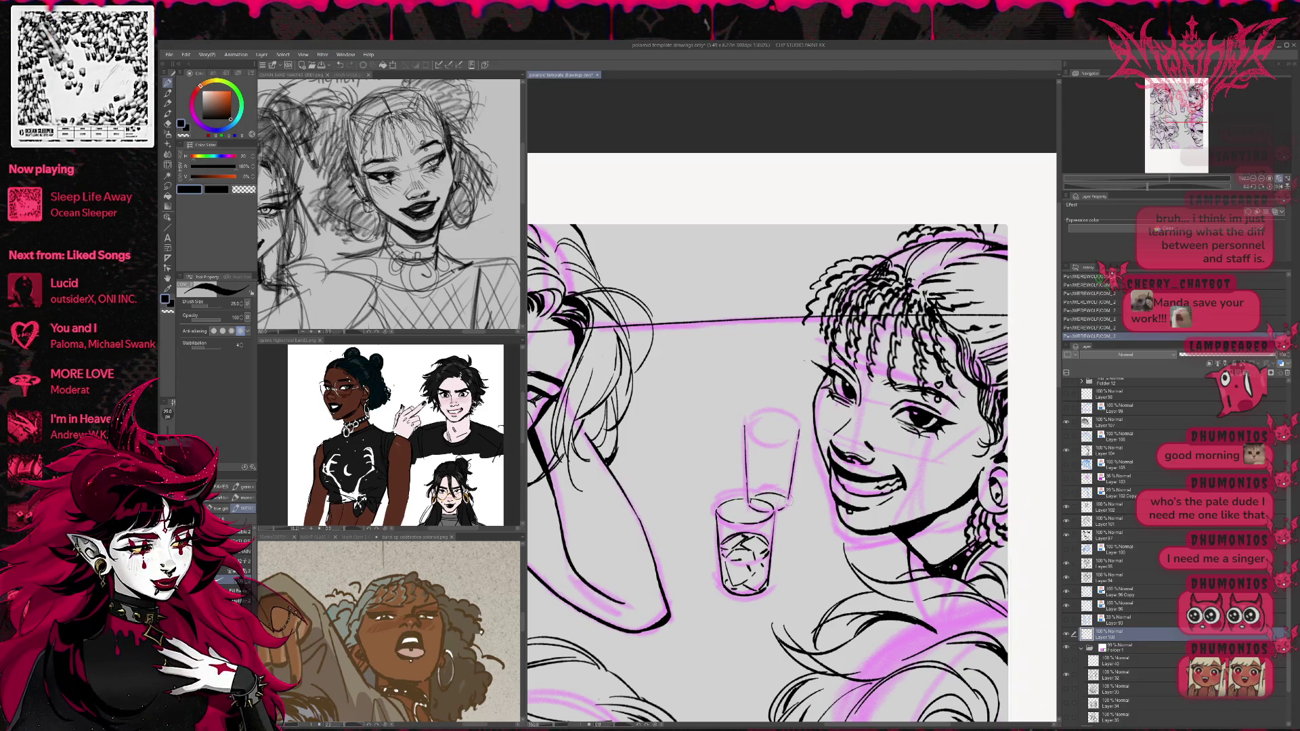
mouse_move(809, 347)
mouse_down()
mouse_move(750, 374)
mouse_move(750, 403)
mouse_up()
drag(766, 346, 778, 369)
key(ctrl+z)
- Ink the top of the cup by the lower-left character's chin, retrying the stroke
key(e)
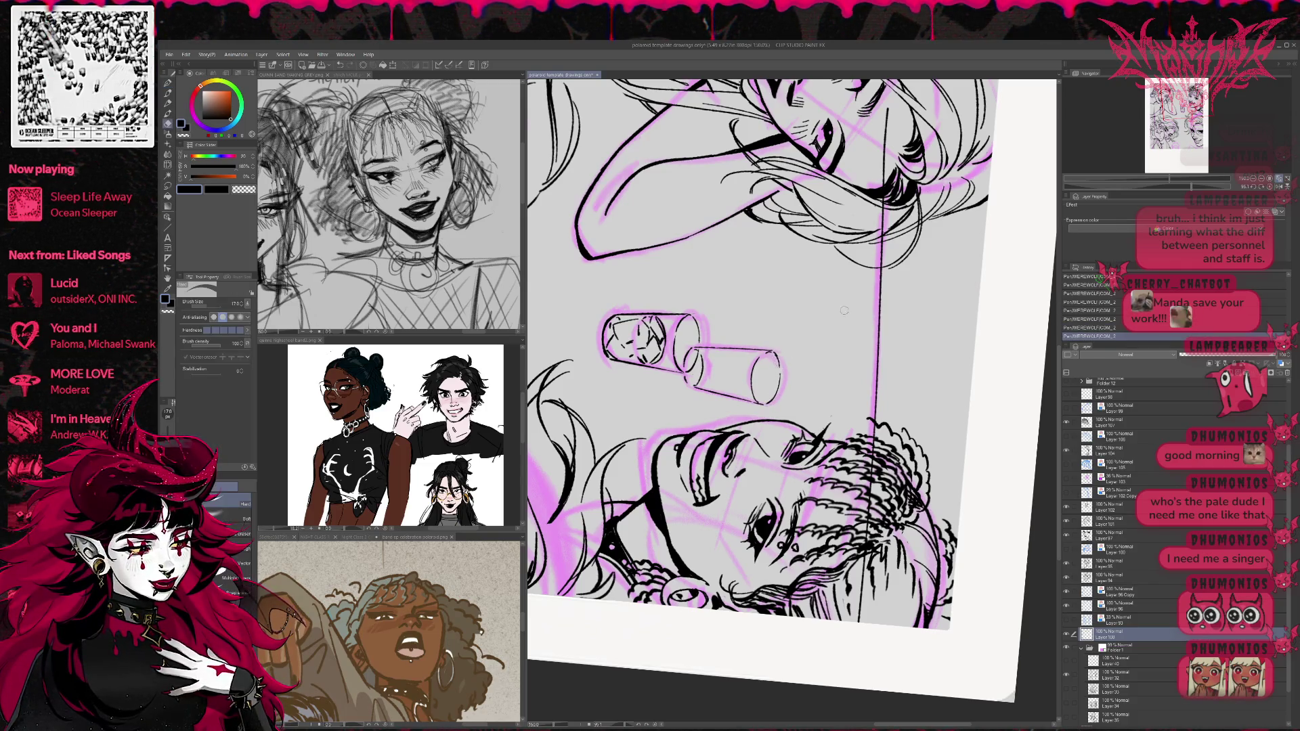
mouse_move(854, 425)
mouse_down()
mouse_move(826, 473)
mouse_move(771, 497)
mouse_up()
scroll(766, 517, down, 10)
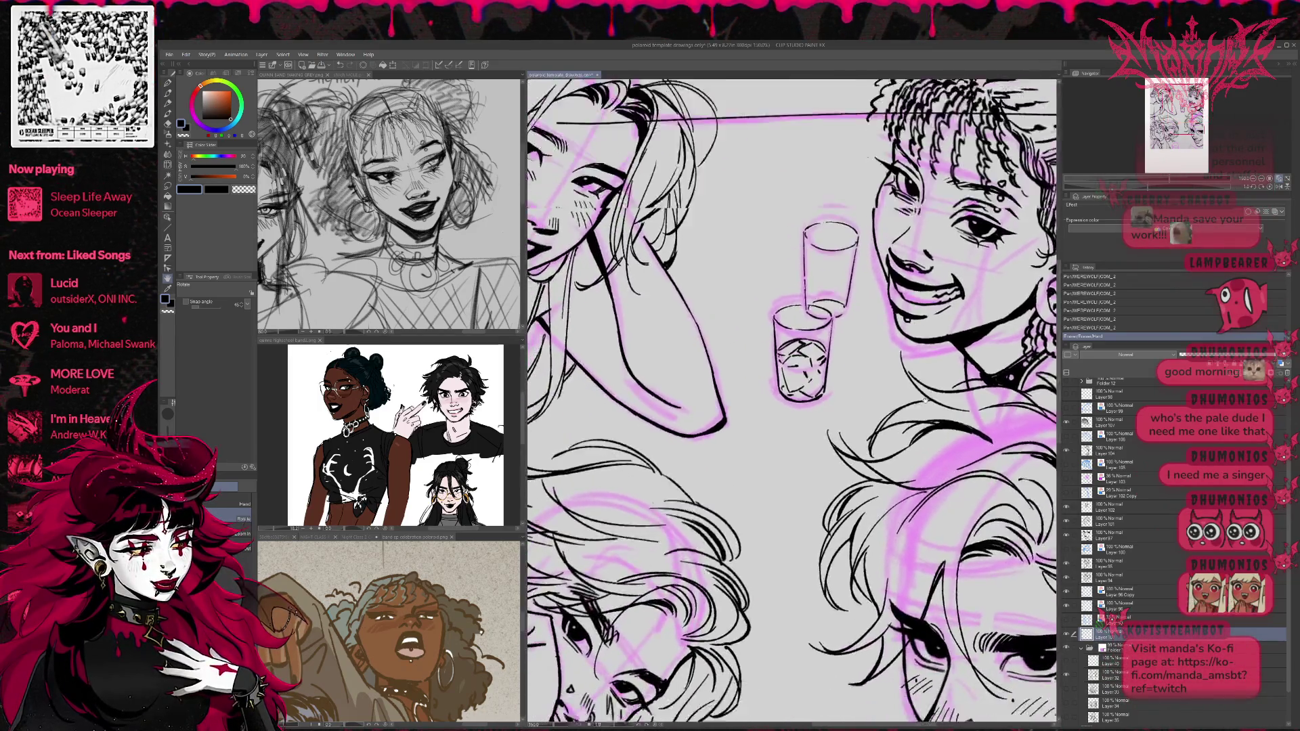
key(p)
mouse_move(708, 529)
mouse_down()
mouse_move(756, 561)
mouse_move(792, 518)
mouse_up()
key(ctrl+z)
mouse_move(708, 526)
mouse_down()
mouse_move(768, 506)
mouse_move(744, 503)
mouse_move(787, 527)
mouse_move(774, 554)
mouse_up()
key(ctrl+z)
- Clean stray ink near the cup and ink around its pink circular rim
key(e)
key(p)
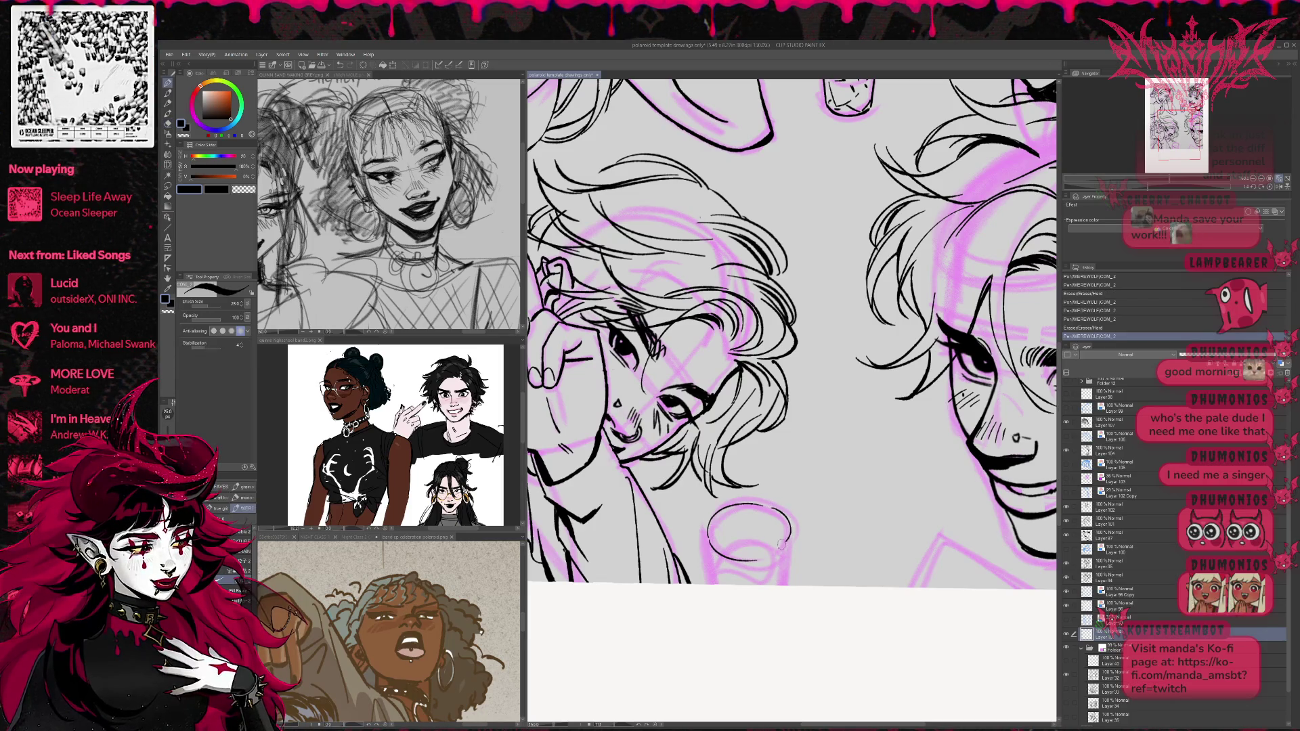
key(e)
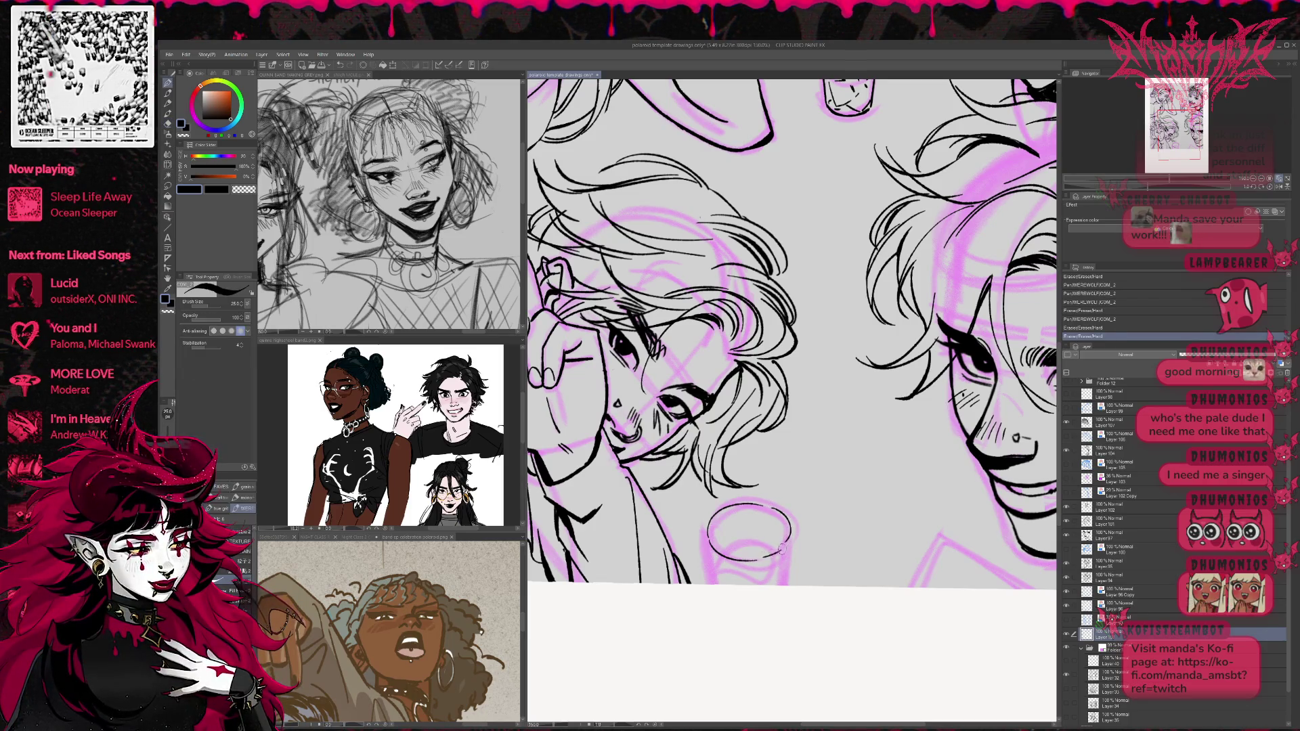
mouse_move(774, 554)
mouse_down()
mouse_move(805, 559)
mouse_move(693, 521)
mouse_up()
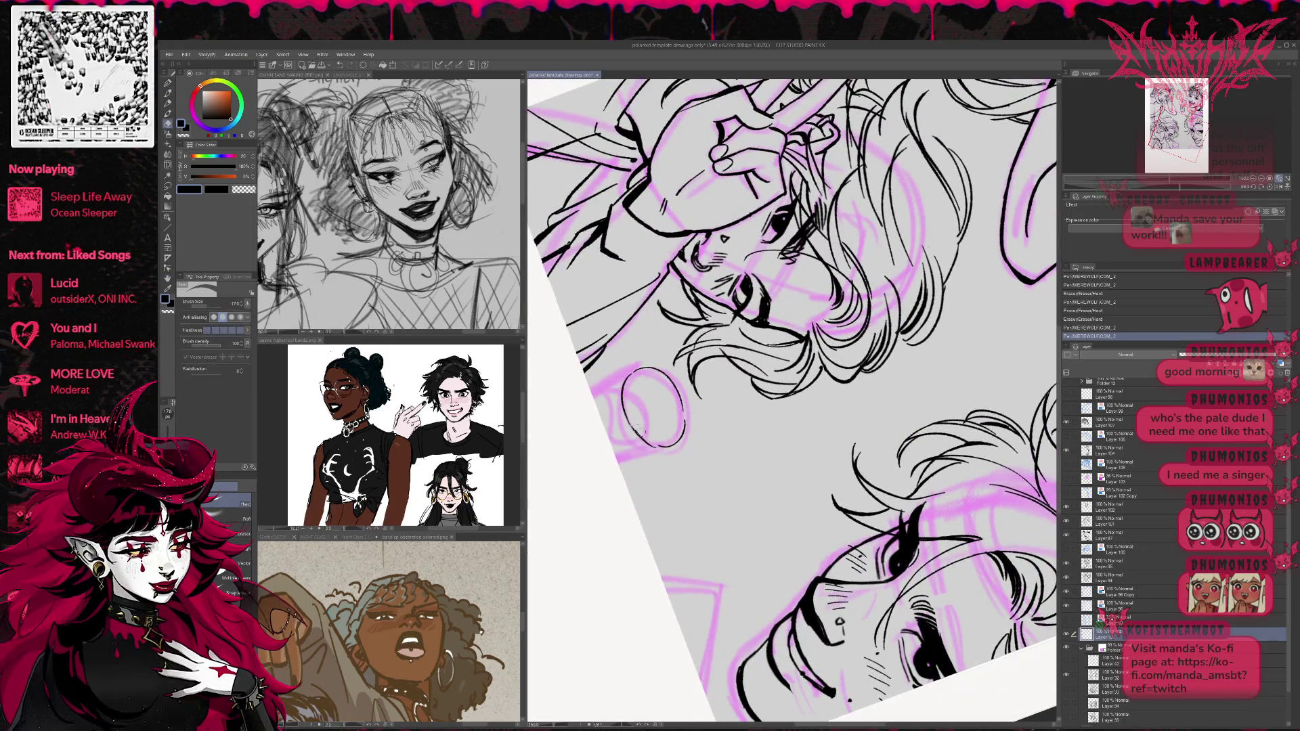
mouse_move(654, 444)
mouse_down()
mouse_move(640, 436)
mouse_move(661, 435)
mouse_up()
key(p)
mouse_move(643, 448)
mouse_down()
mouse_move(721, 436)
mouse_move(758, 450)
mouse_move(670, 418)
mouse_move(778, 526)
mouse_move(784, 503)
mouse_move(758, 502)
mouse_move(678, 425)
mouse_move(718, 514)
mouse_move(777, 491)
mouse_up()
key(p)
key(e)
key(p)
key(e)
key(p)
- Ink the cup's left and right sides, redrawing the right one
key(r)
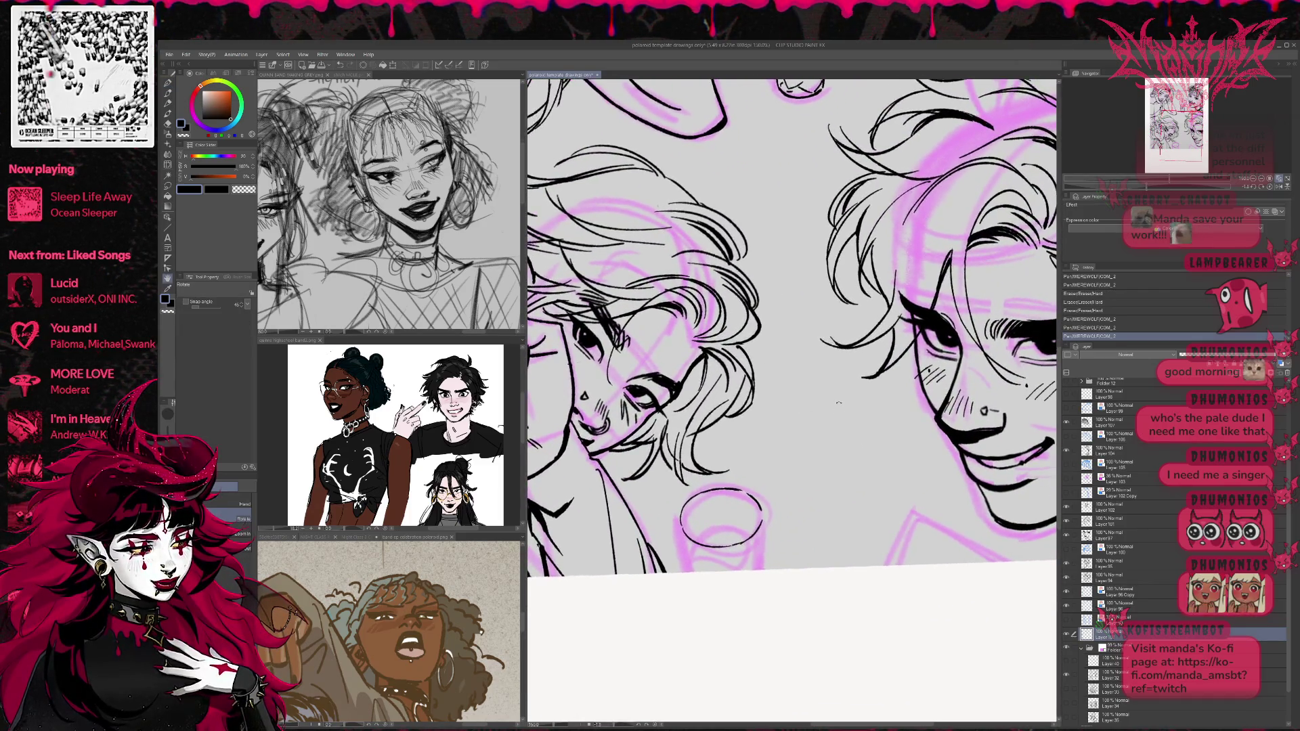
key(p)
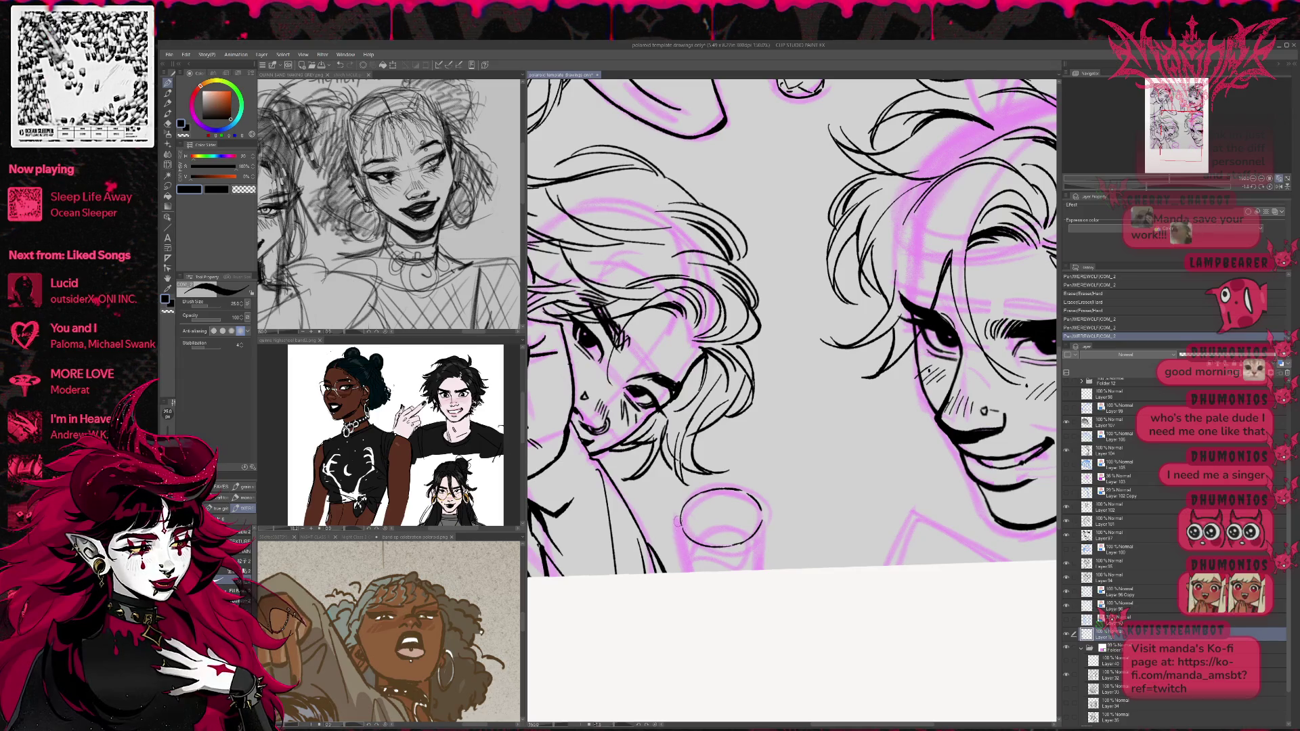
drag(681, 520, 690, 573)
drag(762, 523, 765, 572)
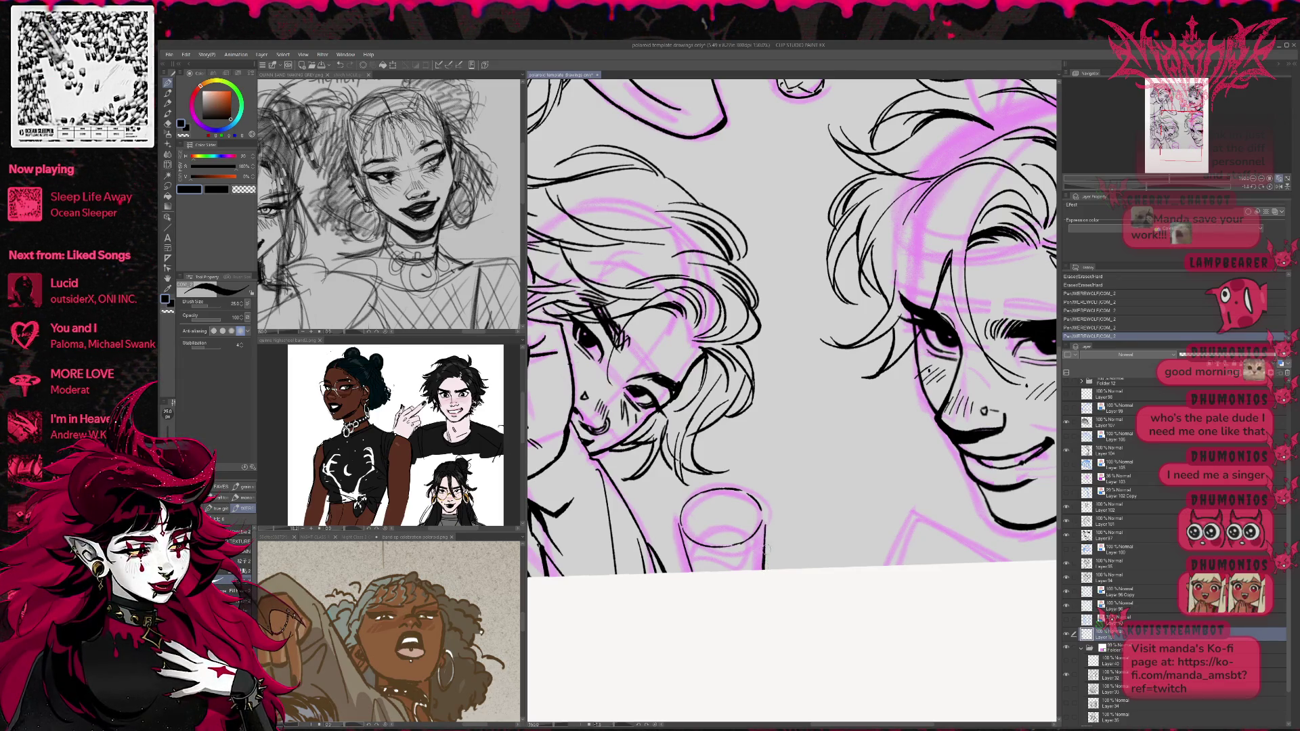
key(ctrl+z)
key(ctrl+z)
mouse_move(762, 521)
mouse_down()
mouse_move(765, 572)
mouse_move(739, 534)
mouse_move(763, 564)
mouse_up()
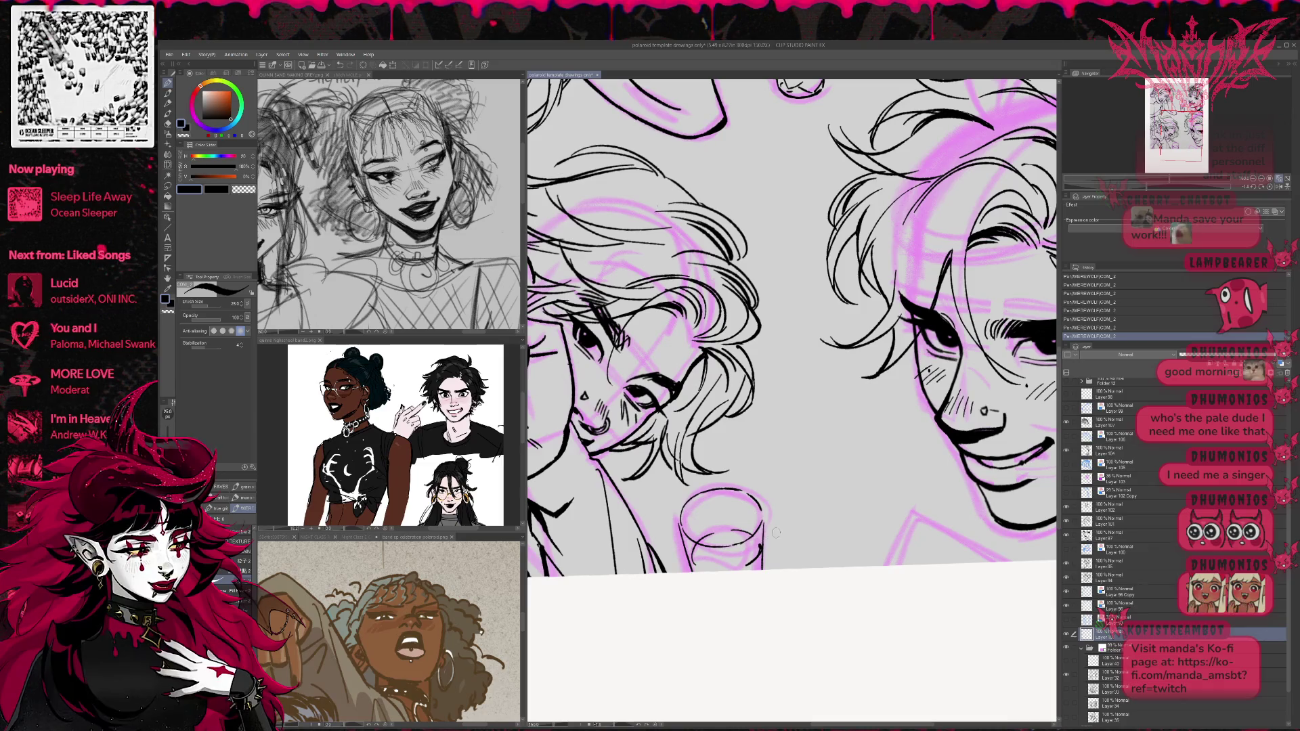
- Go over the diagonal frame line below the right character's face several times to thicken it
drag(979, 492, 835, 439)
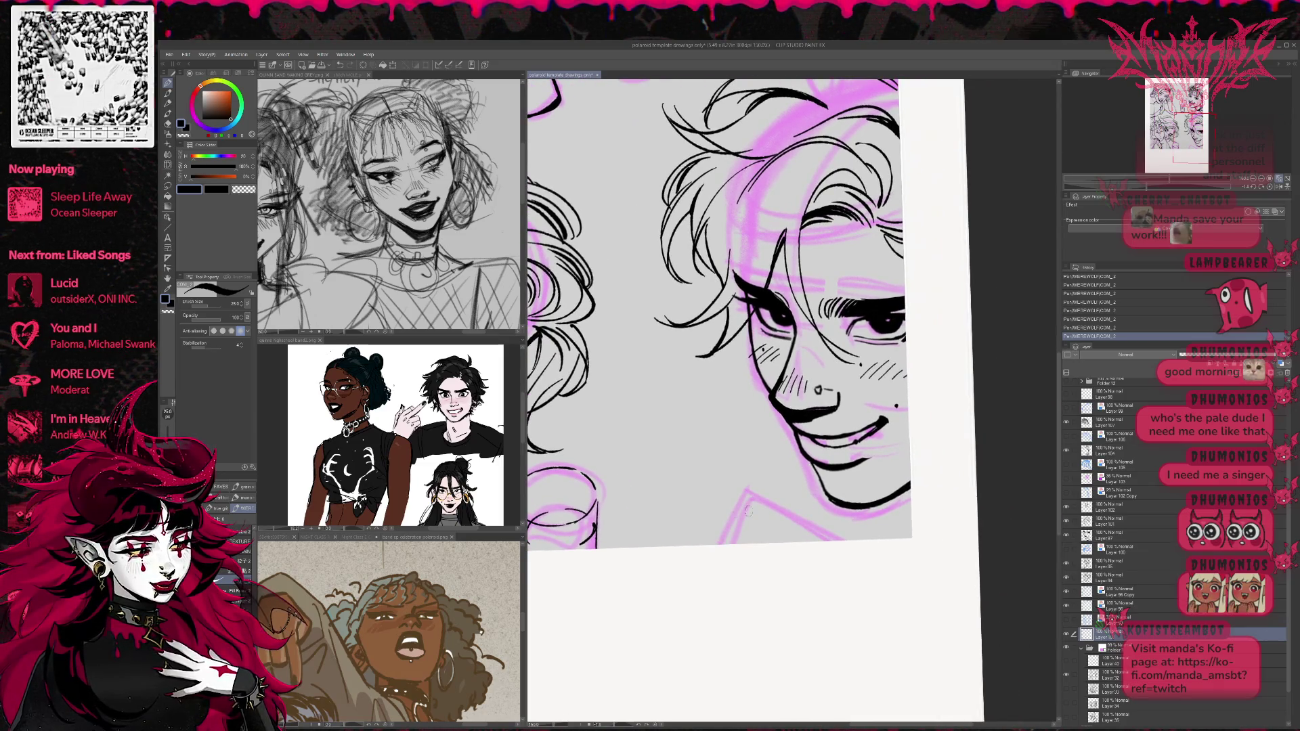
drag(743, 521, 713, 547)
key(e)
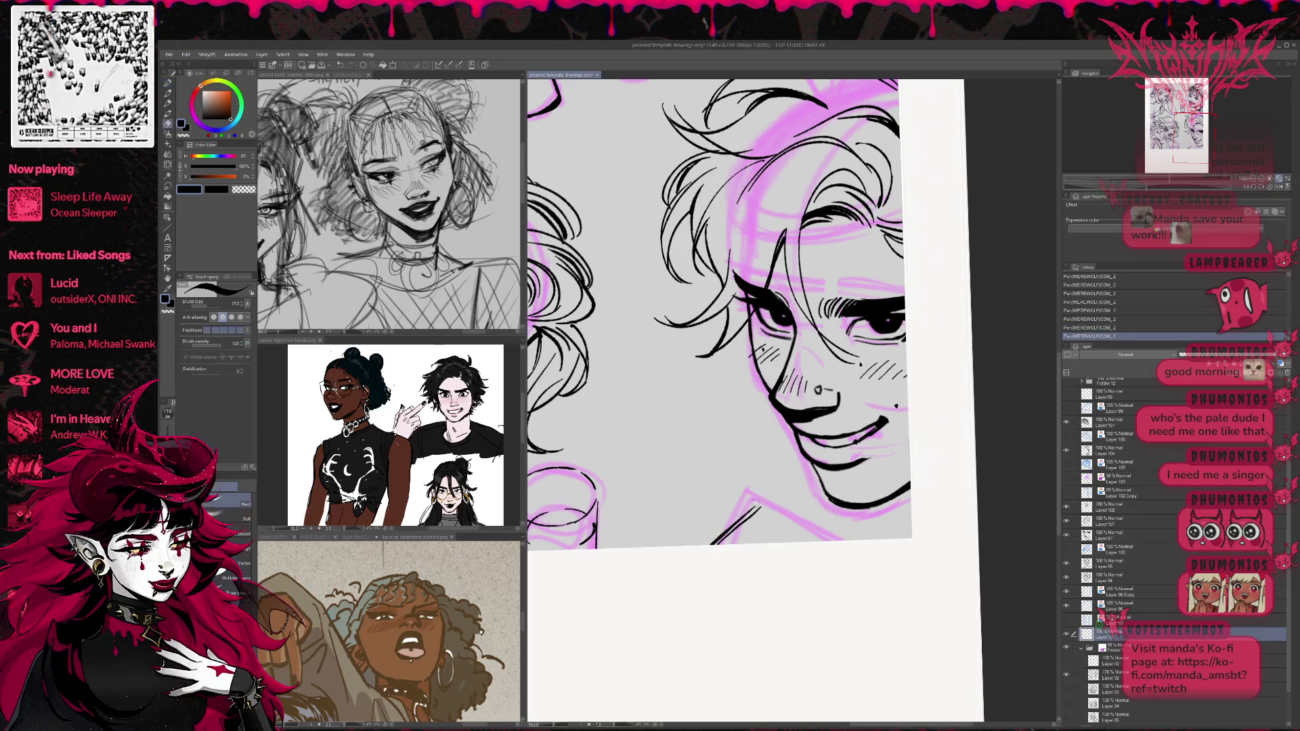
key(p)
click(764, 512)
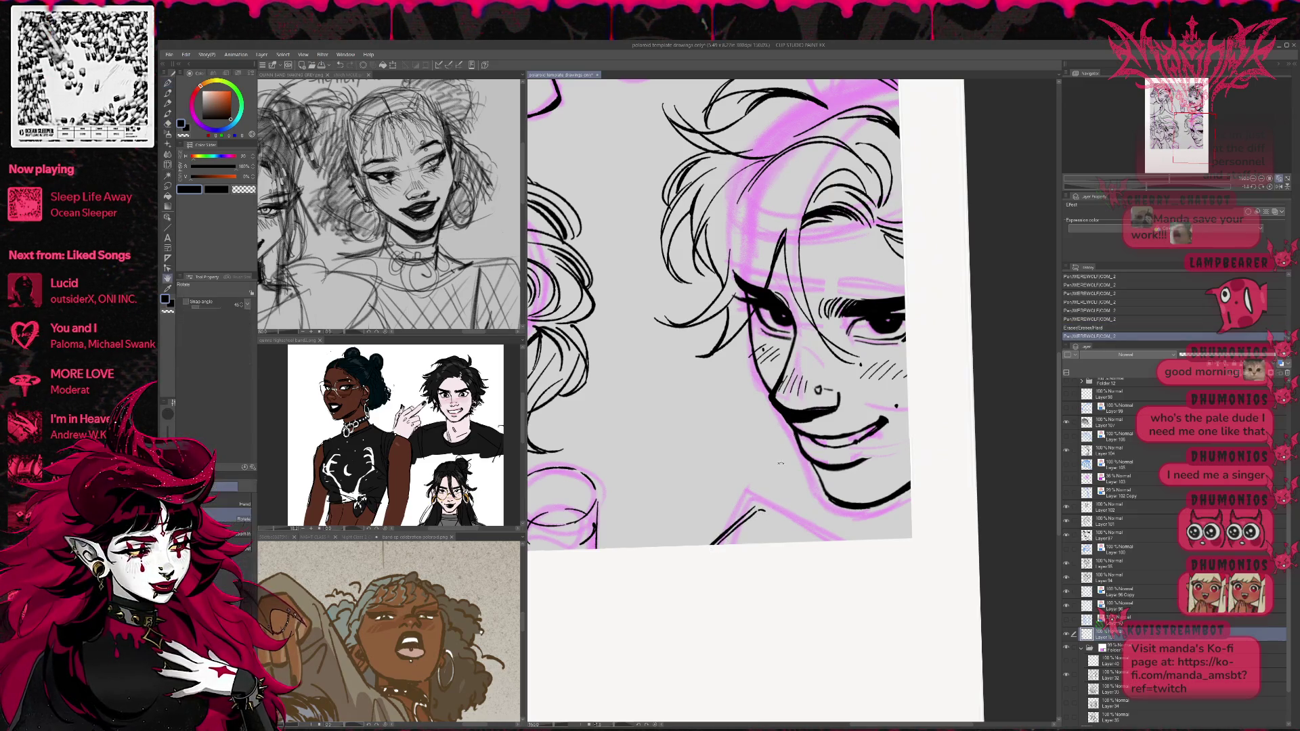
mouse_move(763, 512)
mouse_down()
mouse_move(700, 465)
mouse_move(711, 521)
mouse_up()
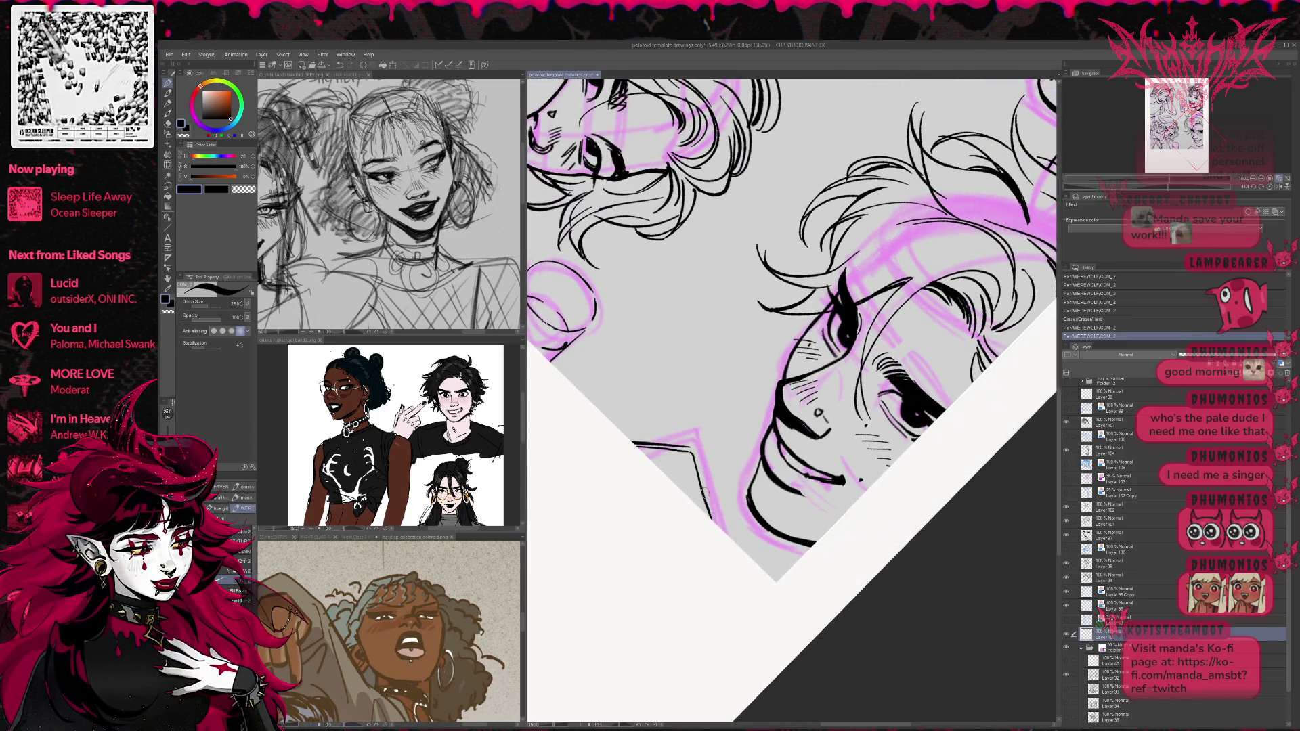
key(ctrl+z)
drag(691, 451, 702, 513)
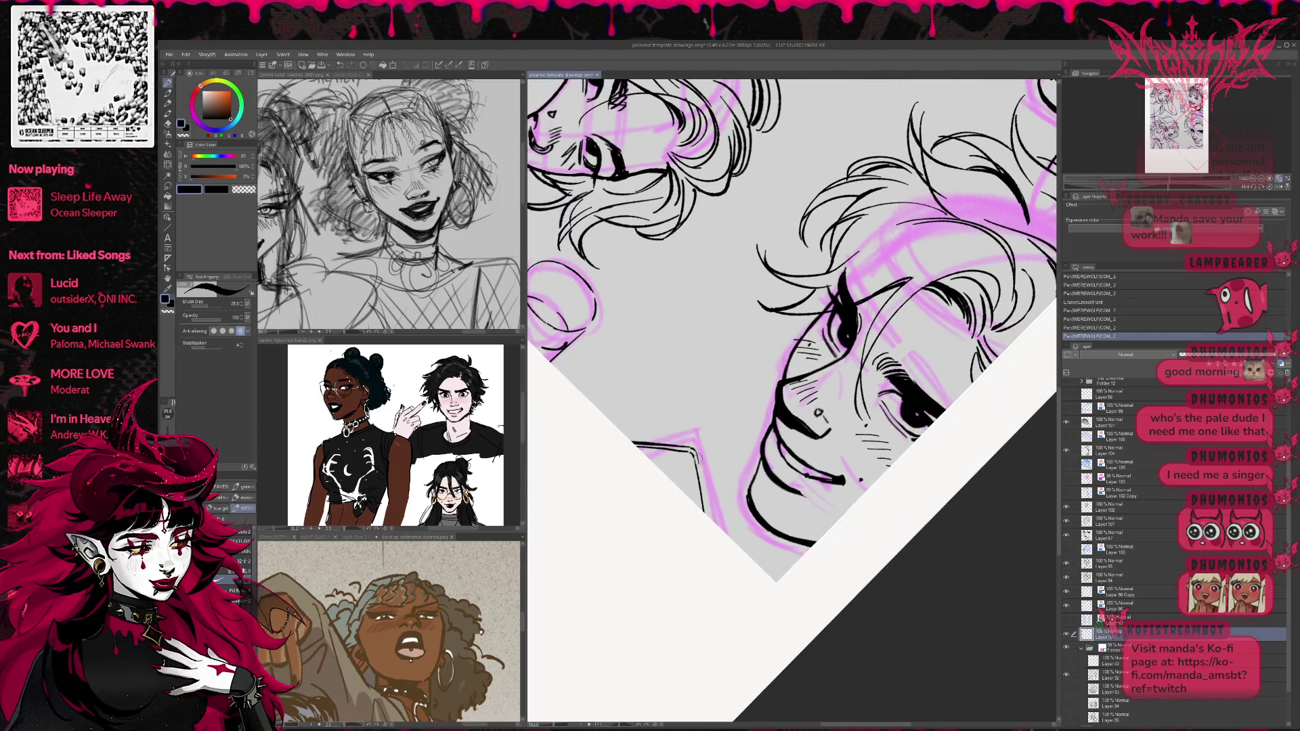
mouse_move(693, 453)
mouse_down()
mouse_move(711, 505)
mouse_move(846, 528)
mouse_move(926, 516)
mouse_move(820, 532)
mouse_move(828, 562)
mouse_move(873, 488)
mouse_move(782, 594)
mouse_up()
key(r)
key(e)
key(r)
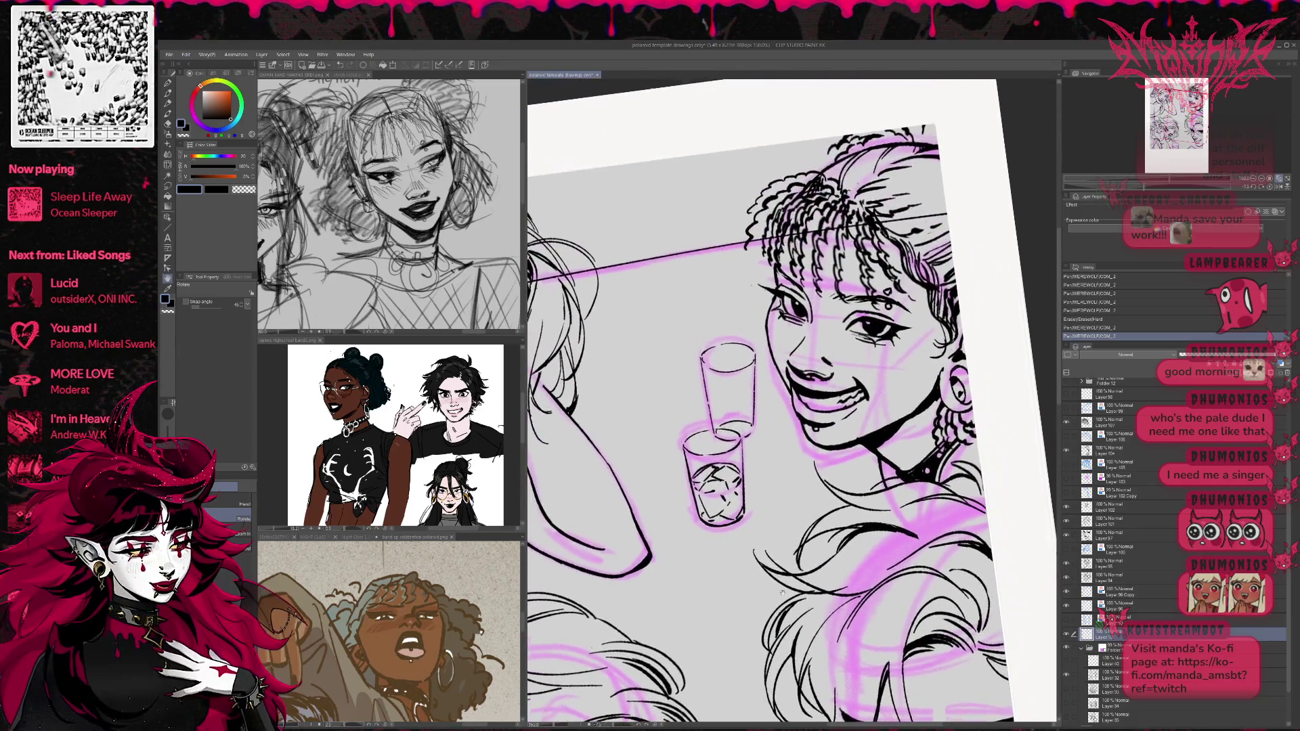
- Straighten the canvas, erase the stray line bit near the top-left portrait, and fit the page in view
key(p)
mouse_move(736, 387)
mouse_down()
mouse_move(753, 381)
mouse_move(749, 517)
mouse_move(779, 494)
mouse_up()
key(ctrl+z)
key(ctrl+z)
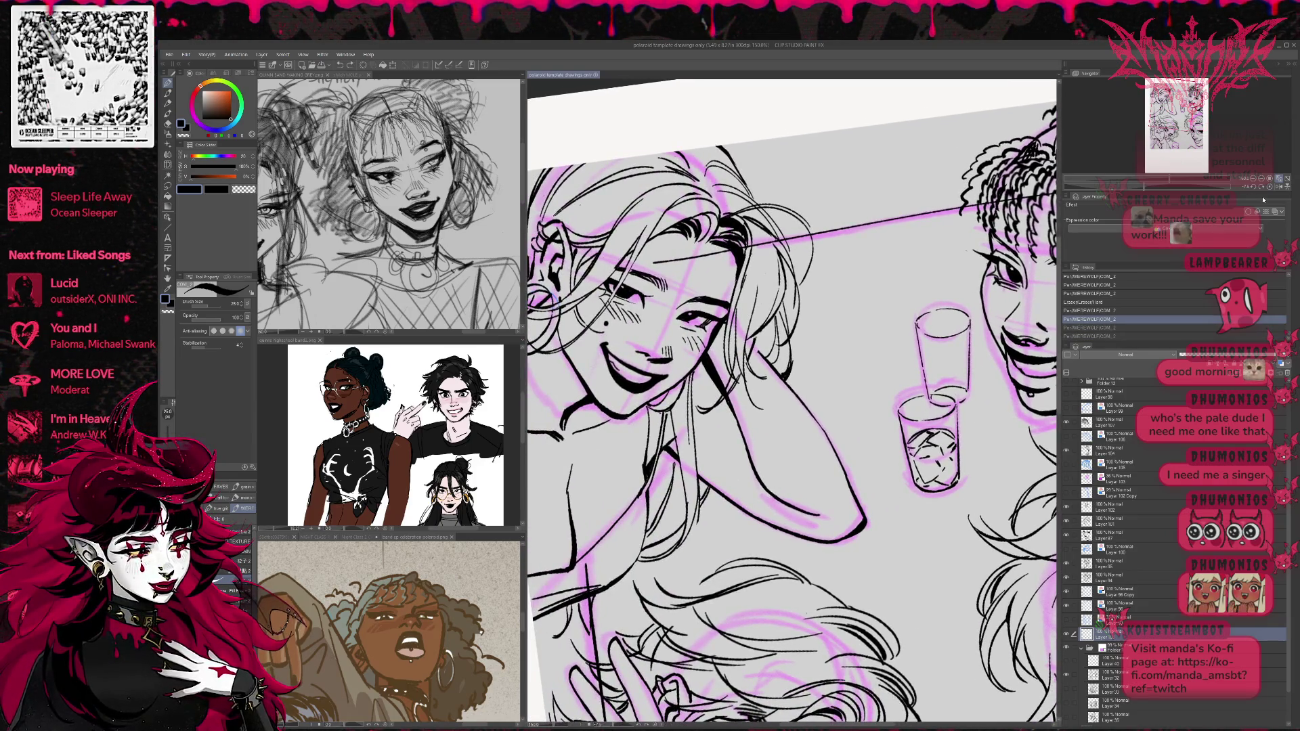
click(1270, 186)
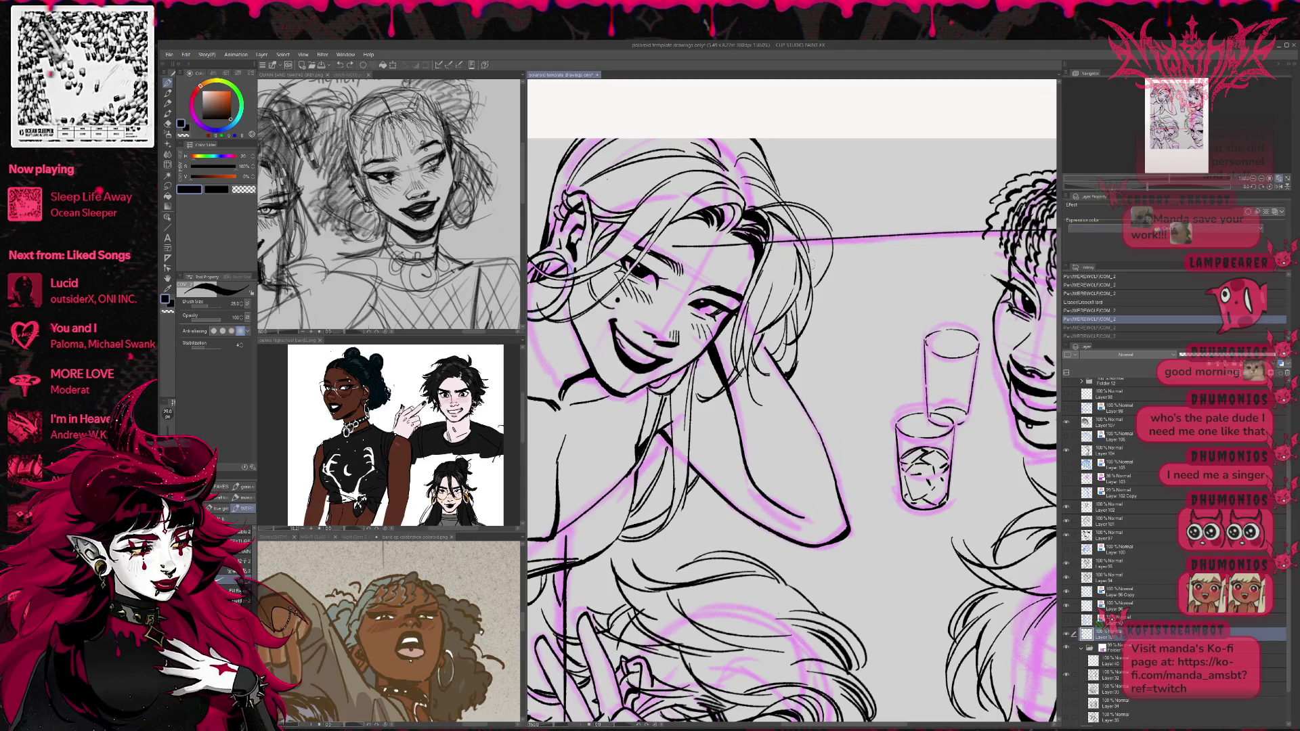
key(e)
drag(701, 245, 729, 245)
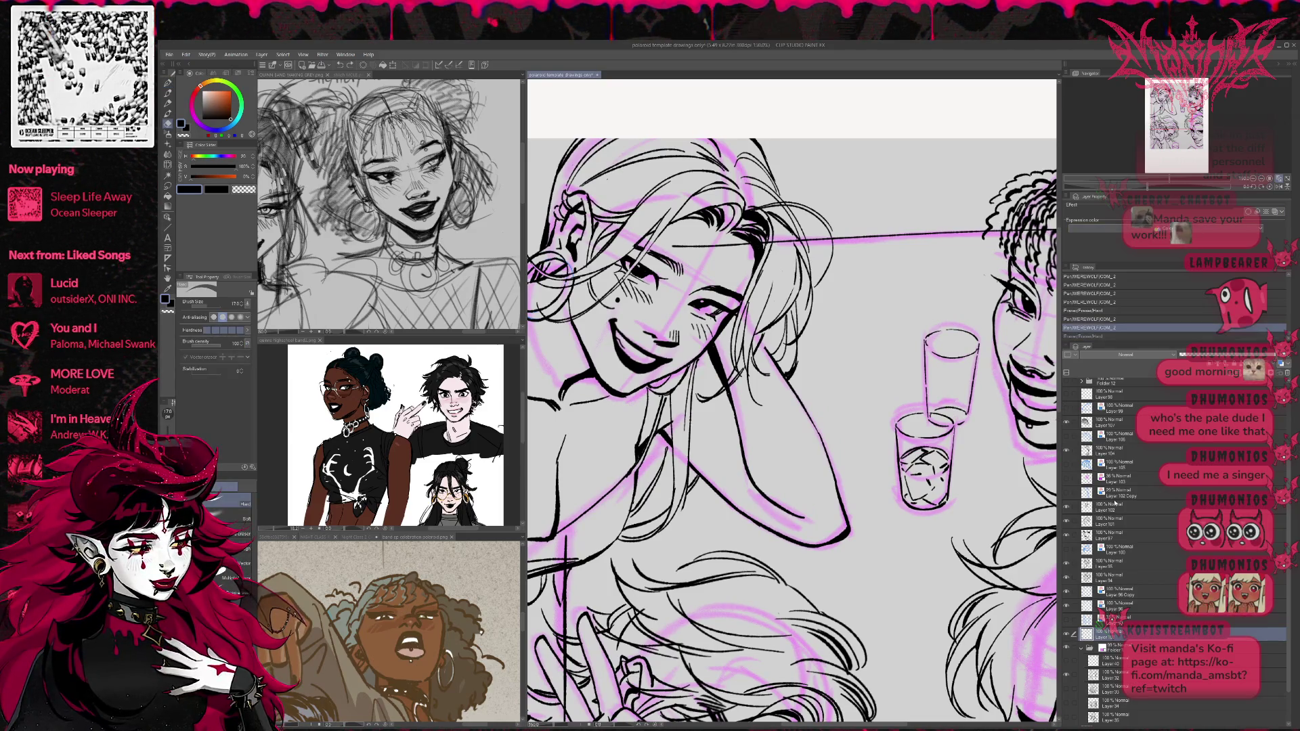
click(1252, 176)
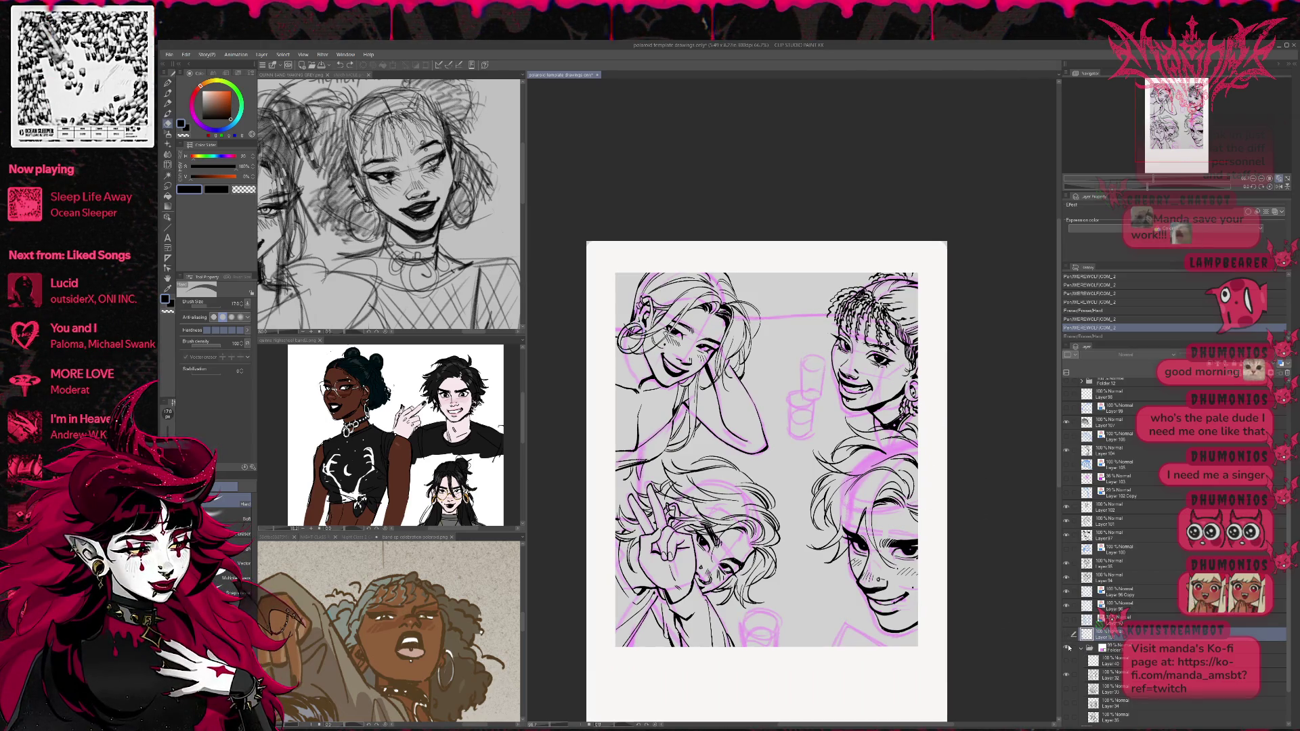
- Hide the magenta sketch and select Layers 107, 104, 102, 101, 97, 95 and 94
click(1068, 649)
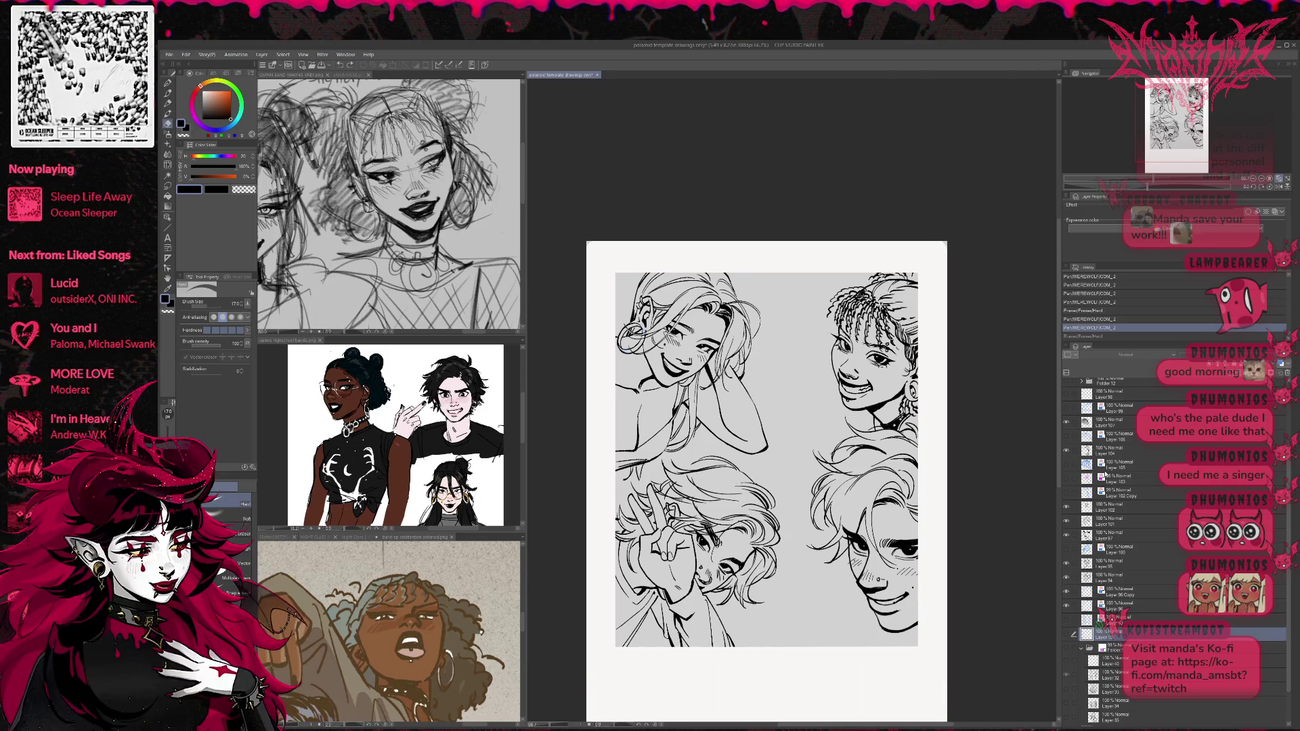
click(1124, 425)
ctrl+click(1110, 449)
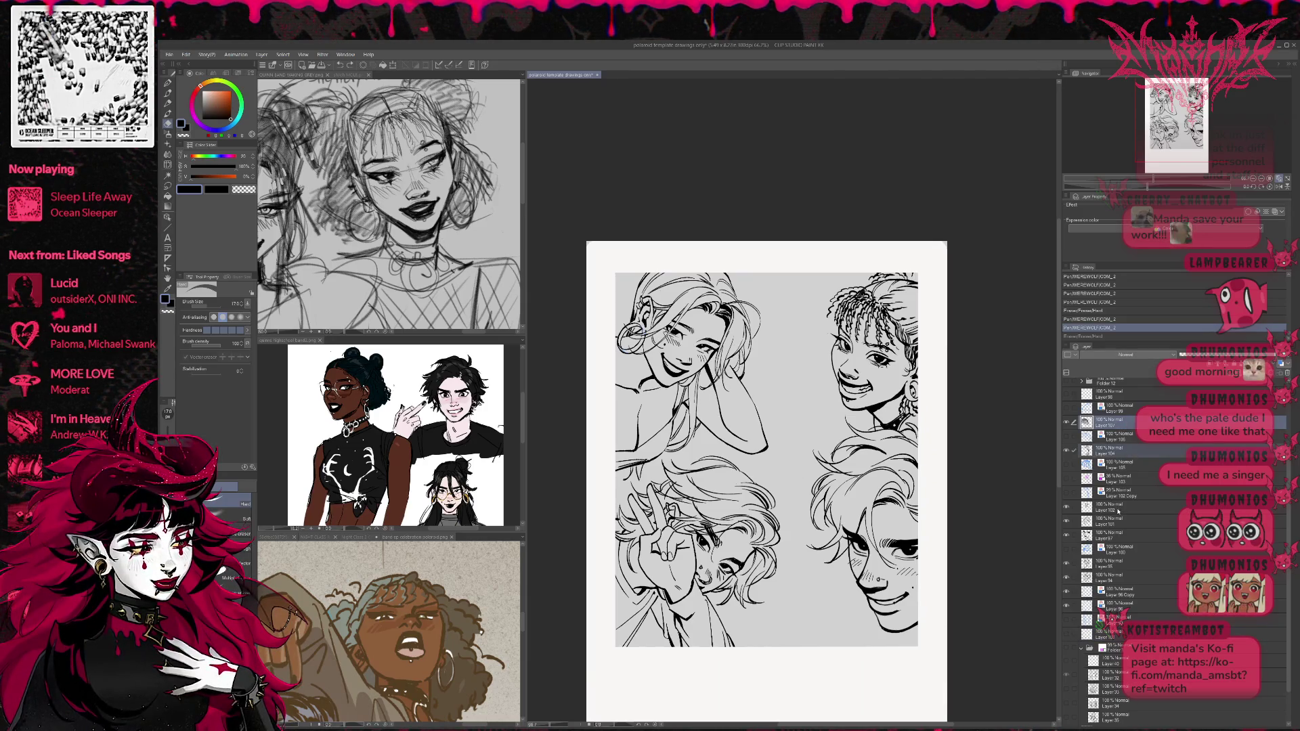
ctrl+click(1111, 506)
ctrl+click(1110, 520)
ctrl+click(1110, 534)
ctrl+click(1115, 567)
ctrl+click(1110, 579)
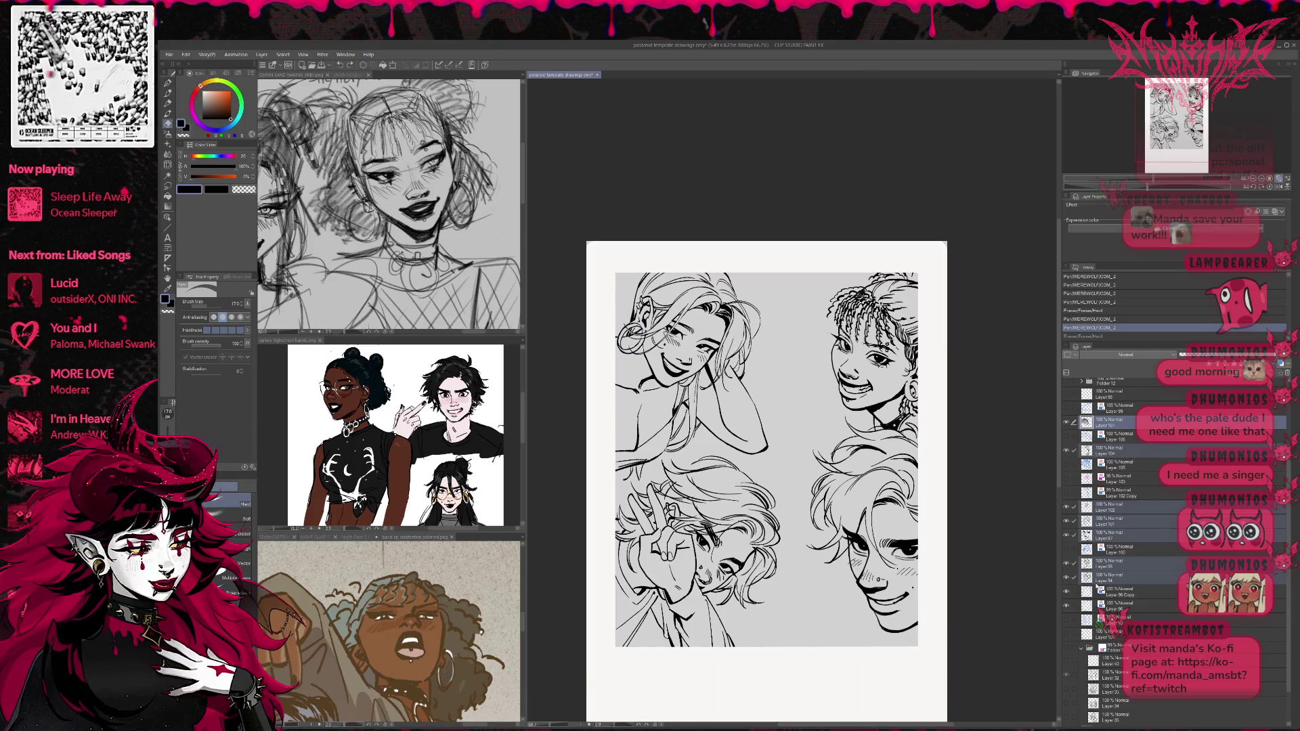
- Move the selected layers under Folder 12 and group them into a new folder
scroll(1113, 538, up, 5)
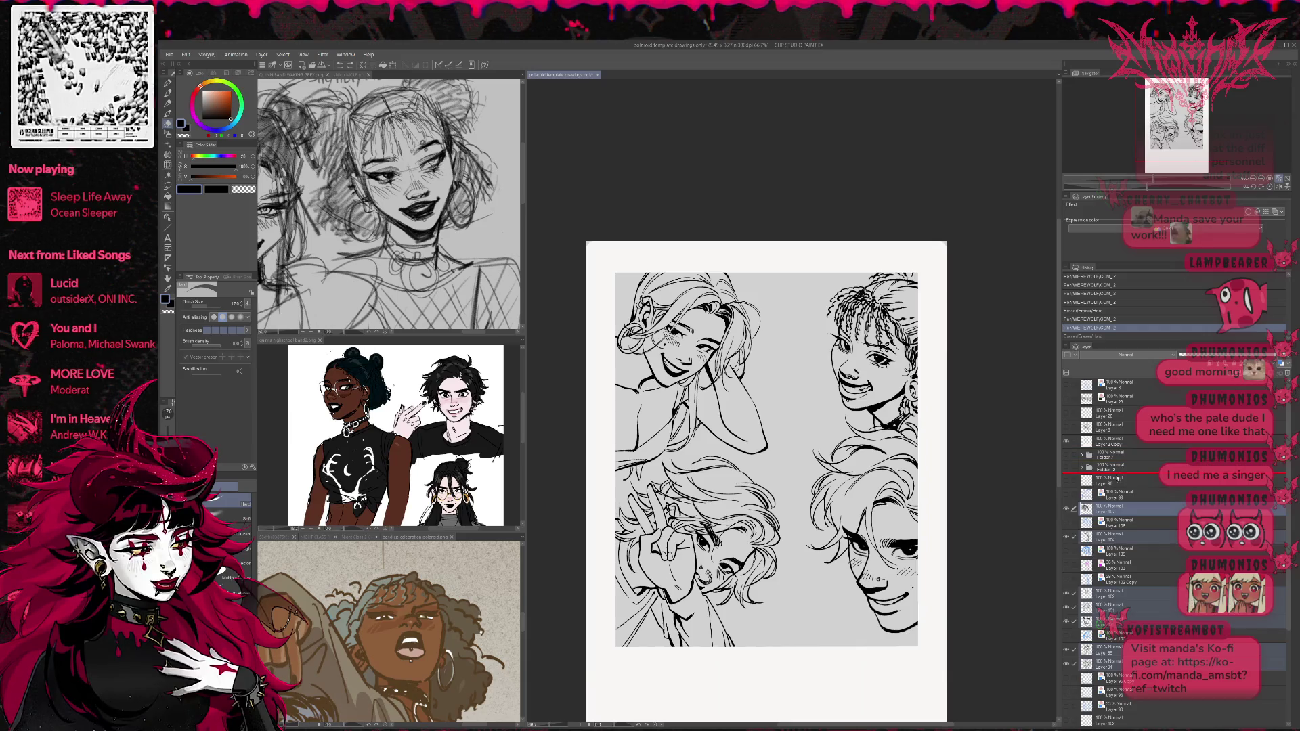
drag(1115, 509, 1131, 488)
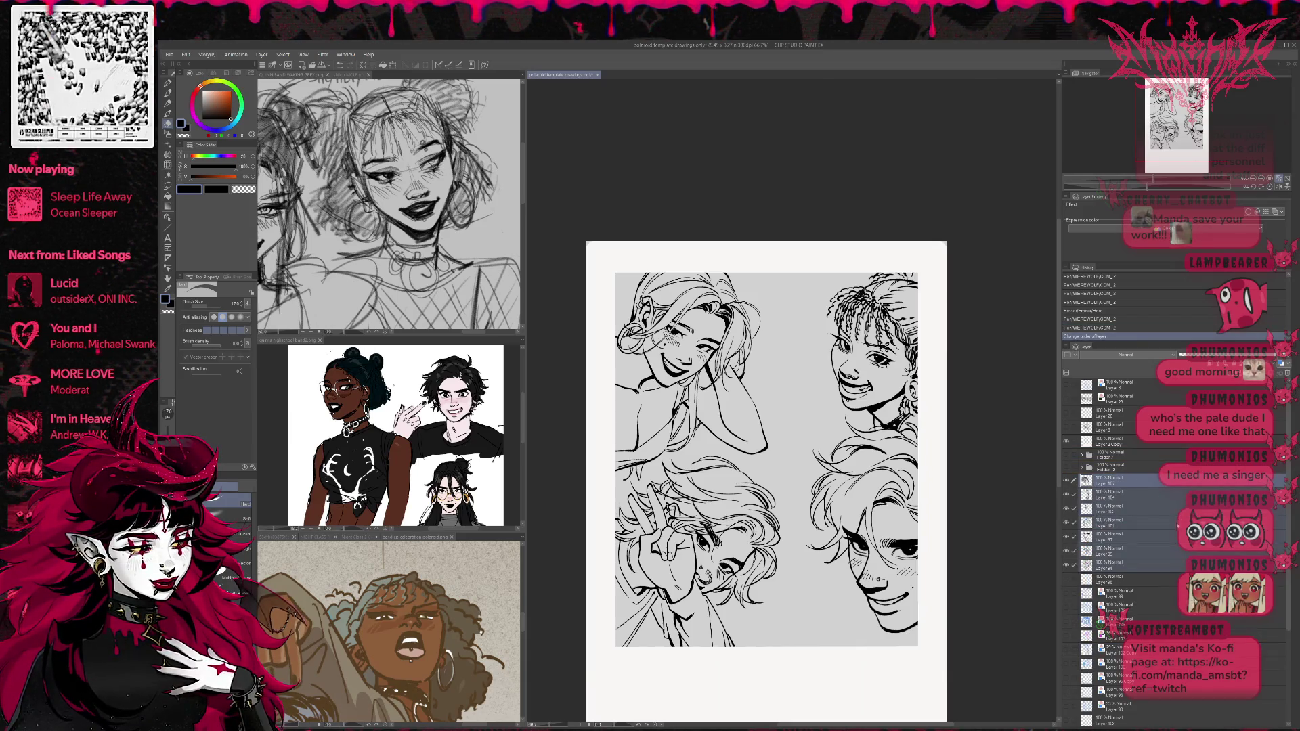
key(ctrl+g)
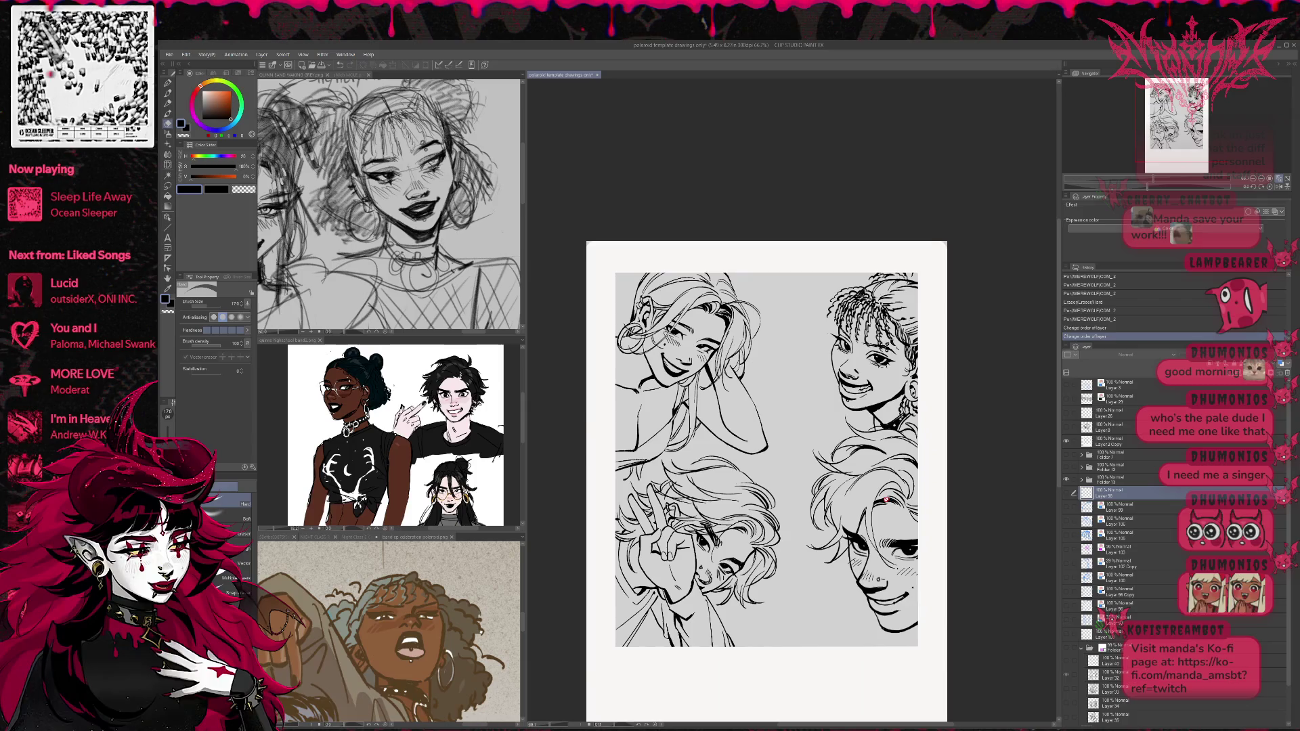
- On a new layer, fill the background between the faces with a peach colour
click(167, 197)
click(221, 90)
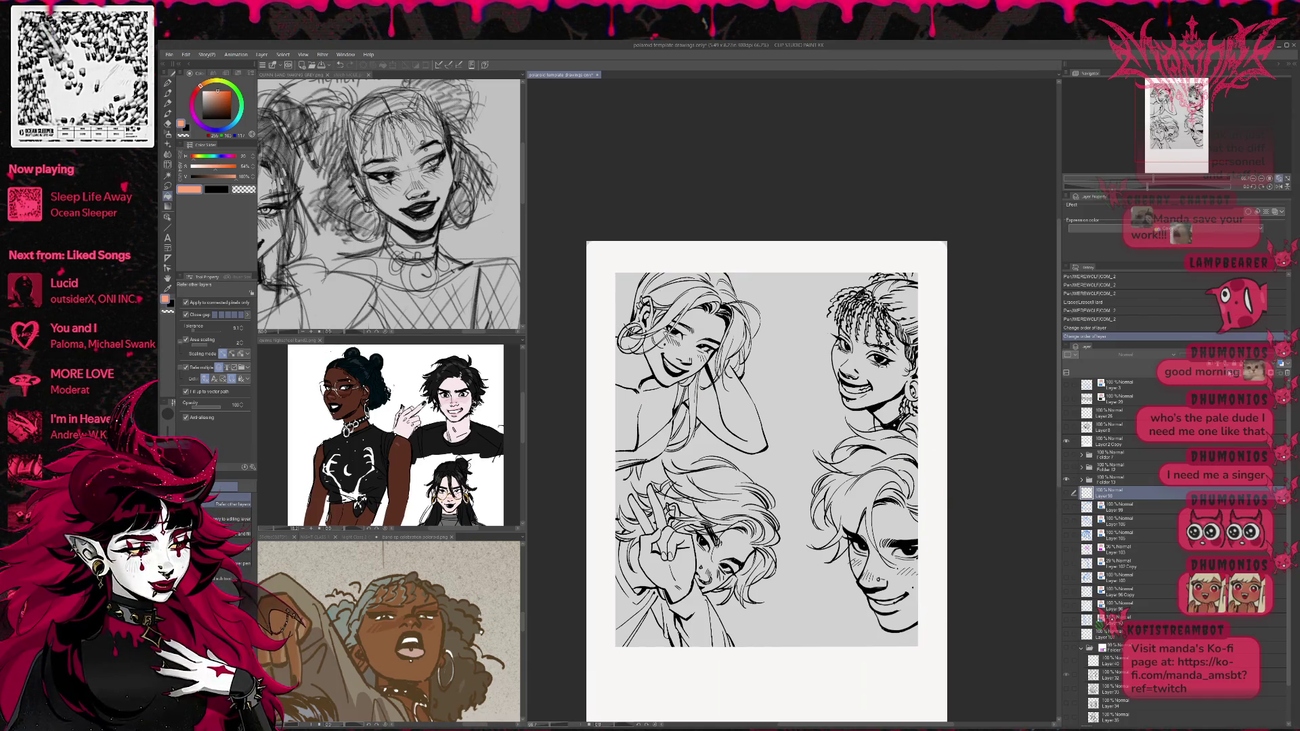
key(ctrl+shift+n)
click(799, 371)
- Fill the small gaps between the right-hand faces peach, undoing the last one
click(860, 421)
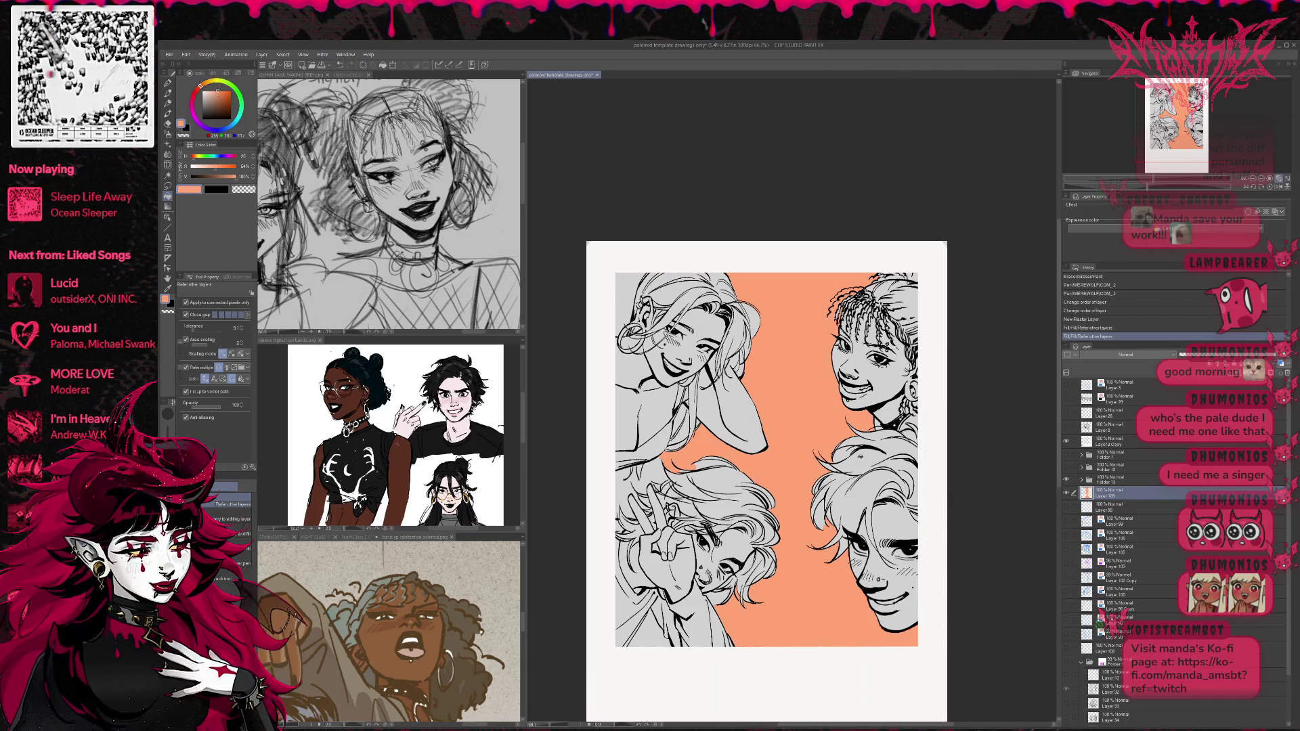
click(846, 455)
click(820, 515)
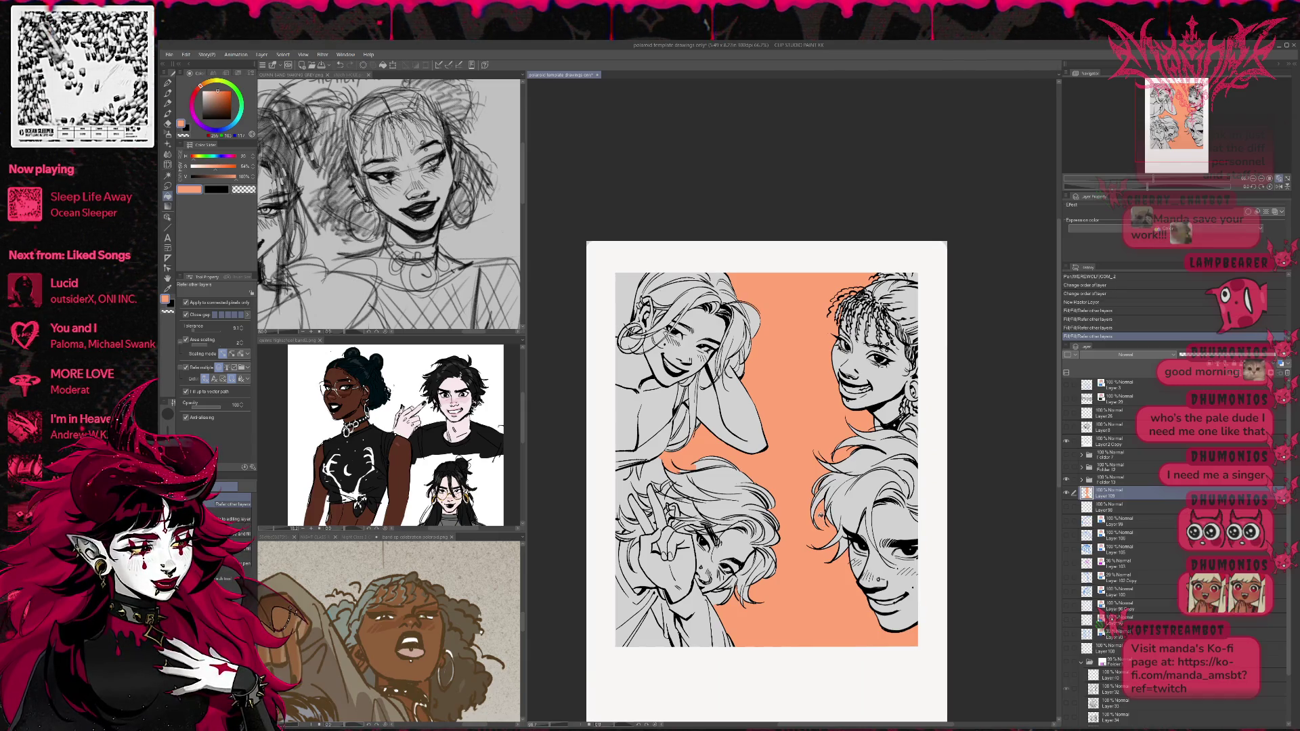
click(875, 580)
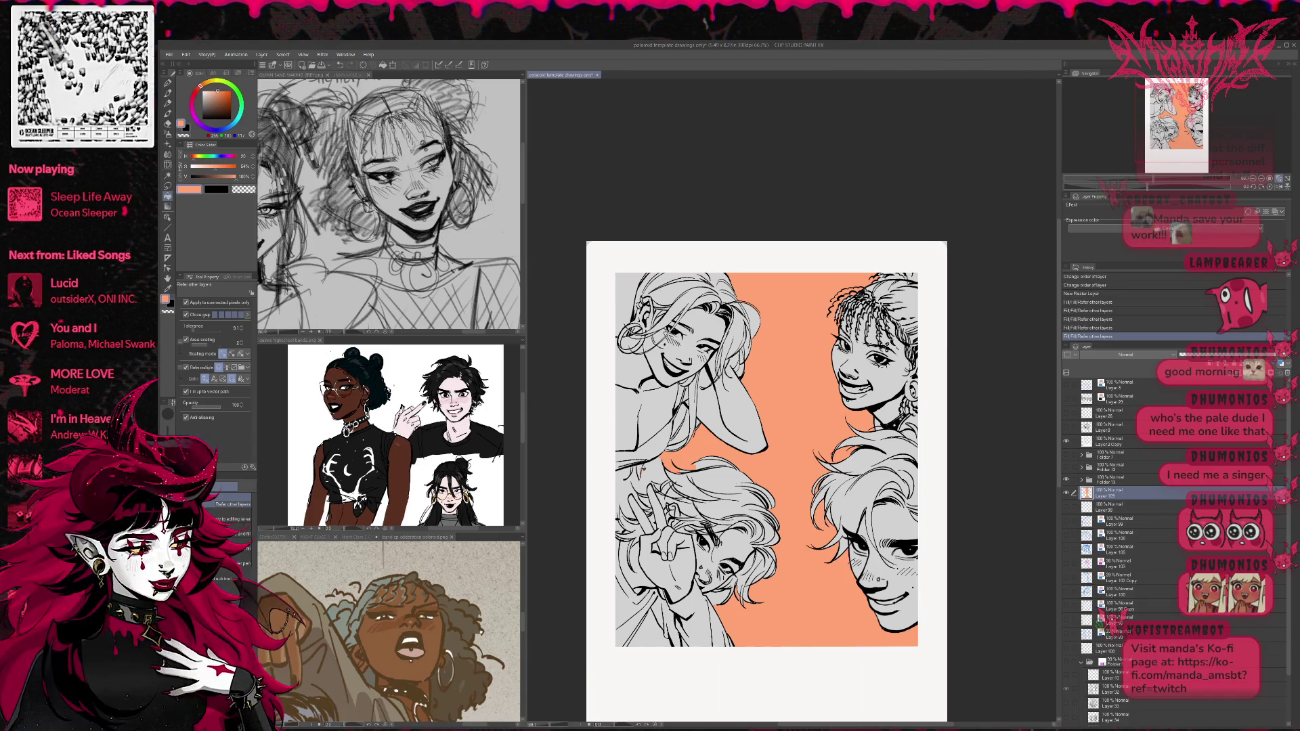
key(ctrl+z)
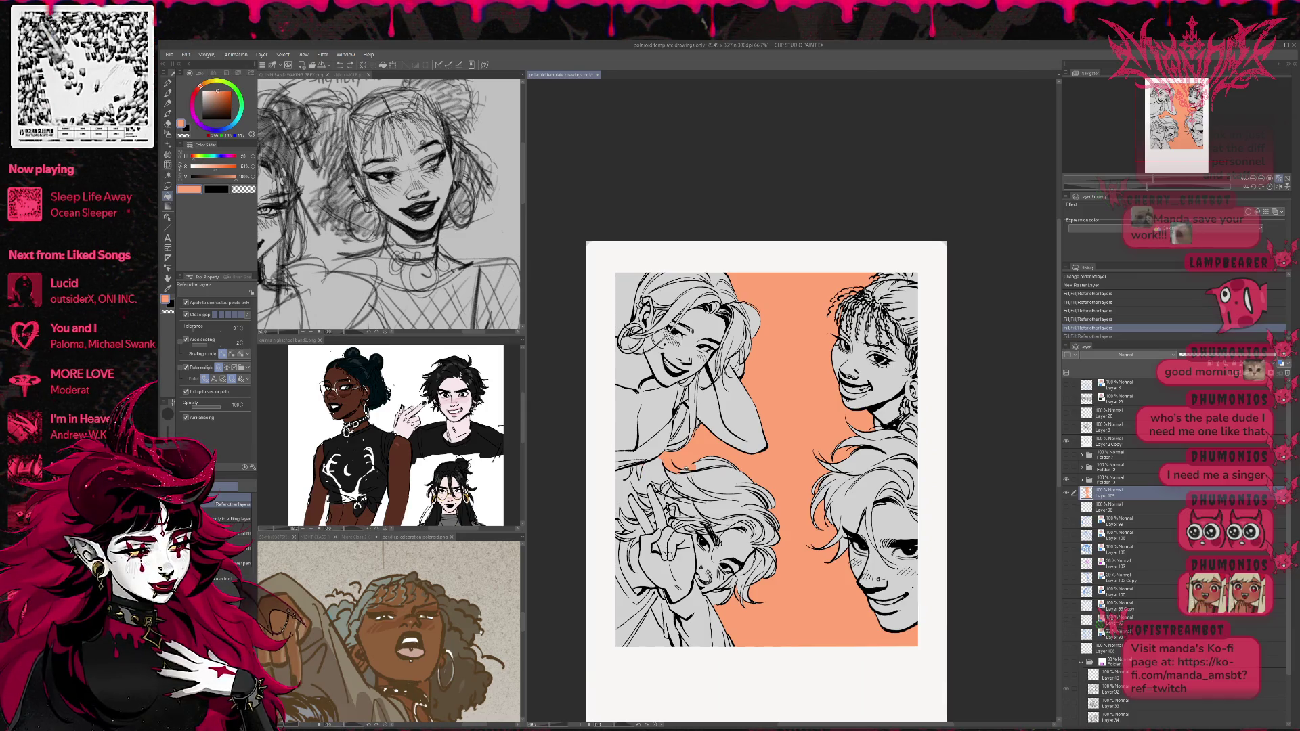
- Fill the gaps in the lower-left hair and by the shirt, undoing the last fill
click(708, 465)
click(649, 476)
click(633, 493)
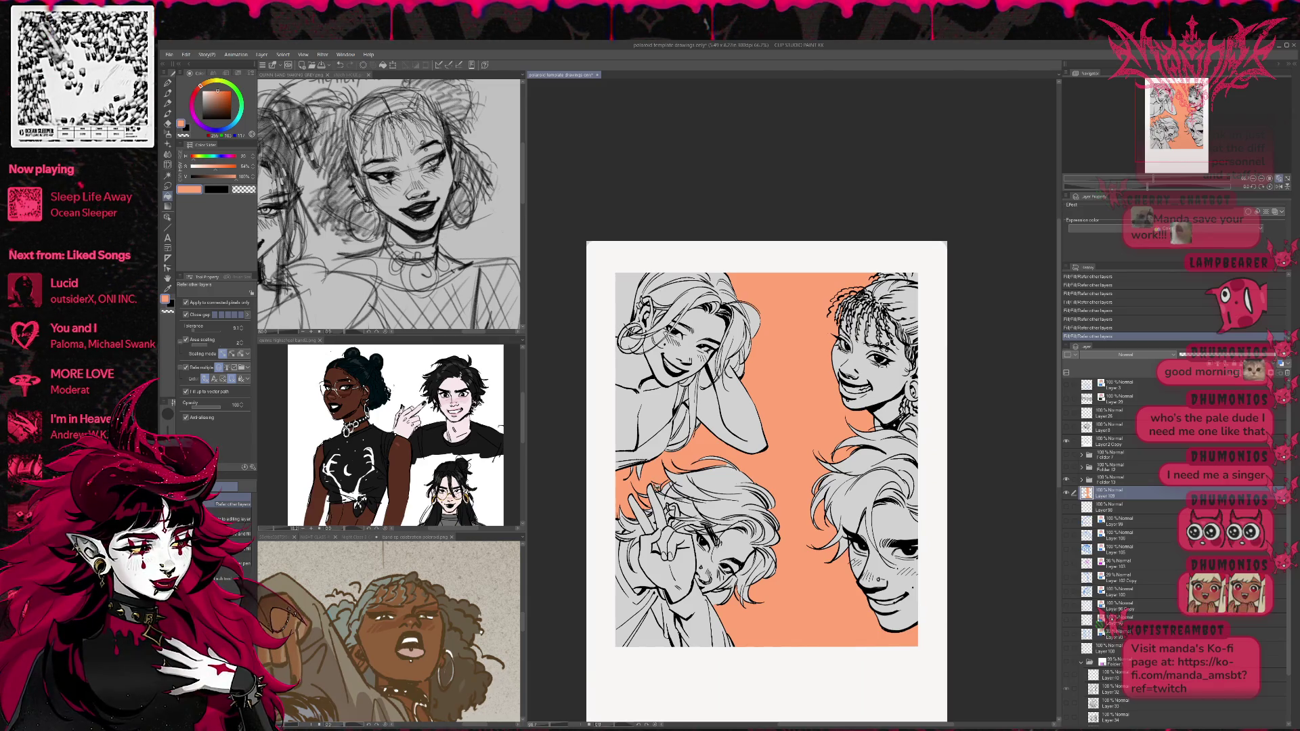
click(646, 630)
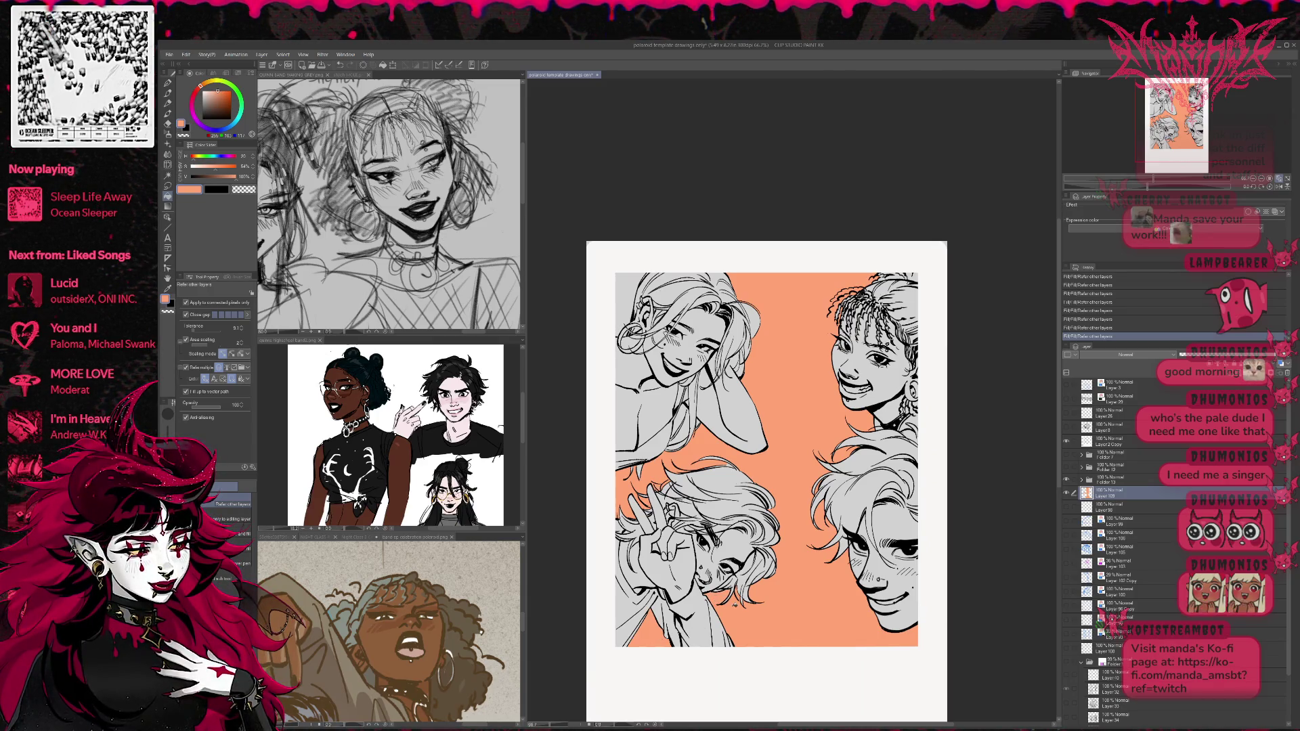
scroll(766, 474, up, 3)
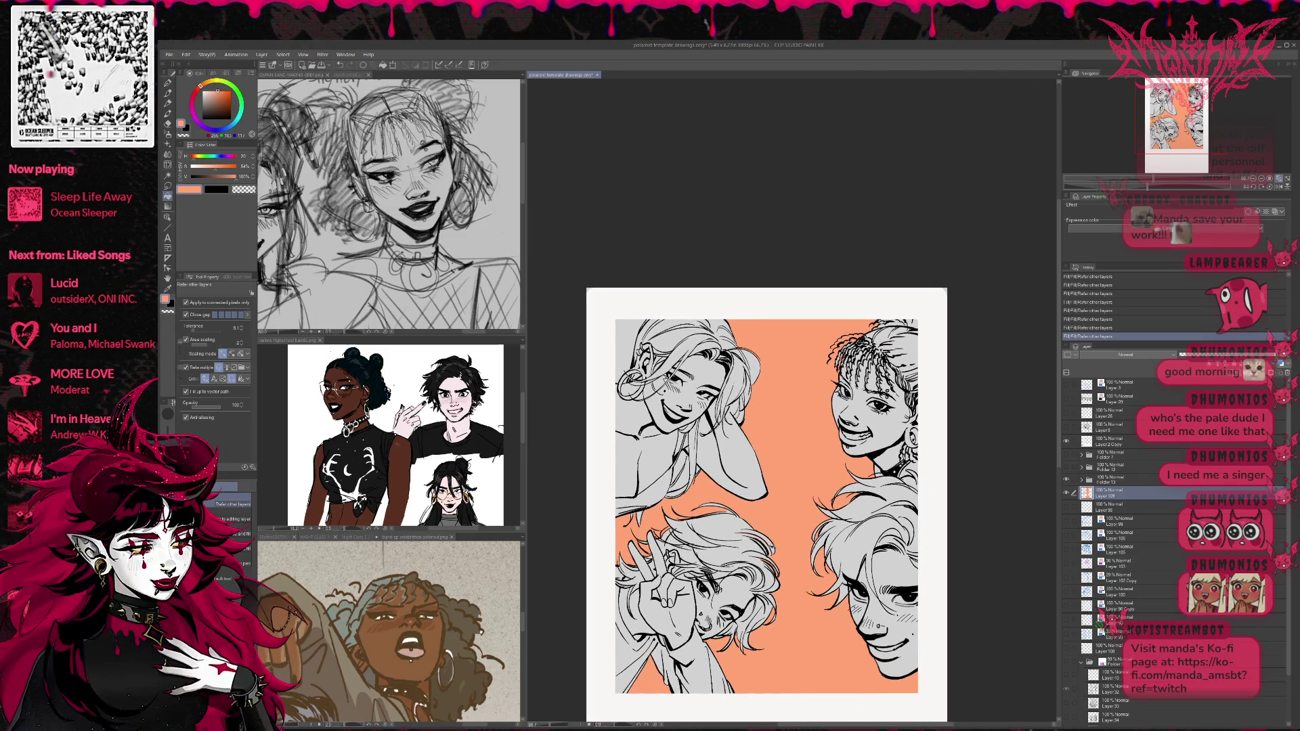
key(ctrl+z)
- Fill the gaps left of the top-left face and near its cheek
scroll(598, 437, up, 5)
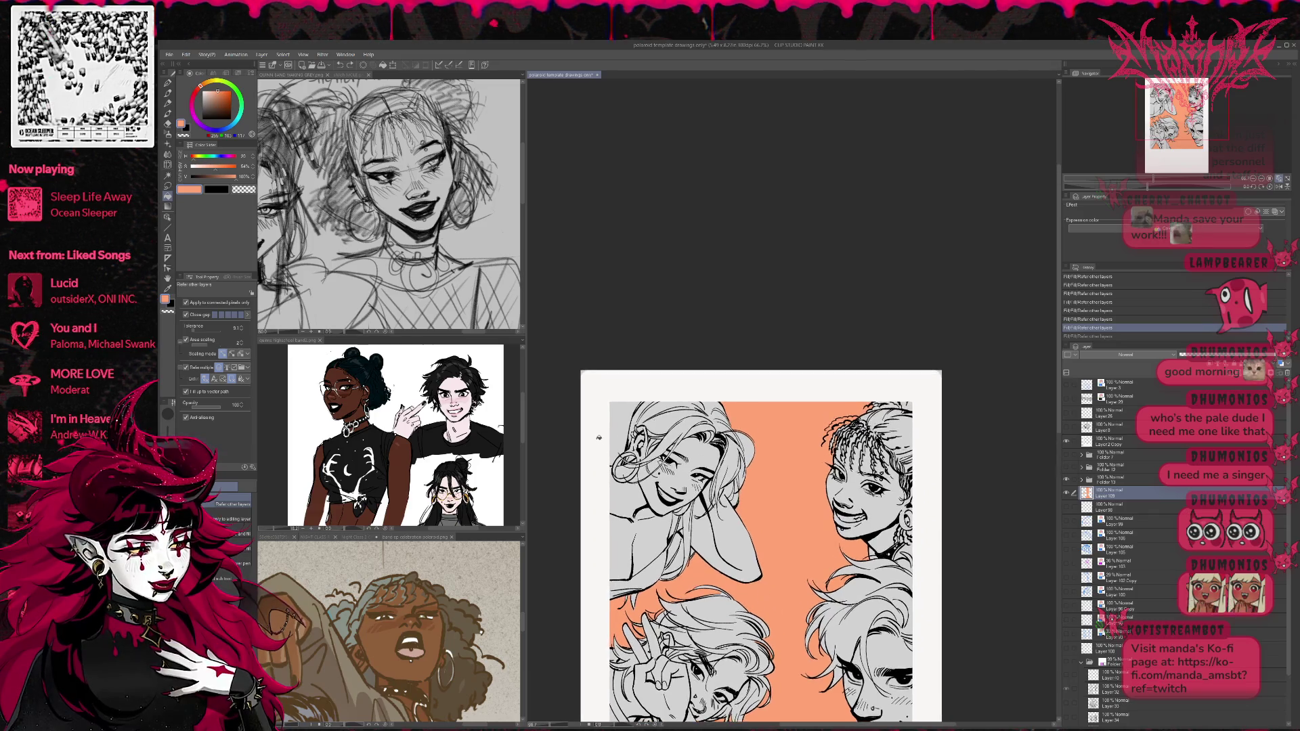
click(617, 452)
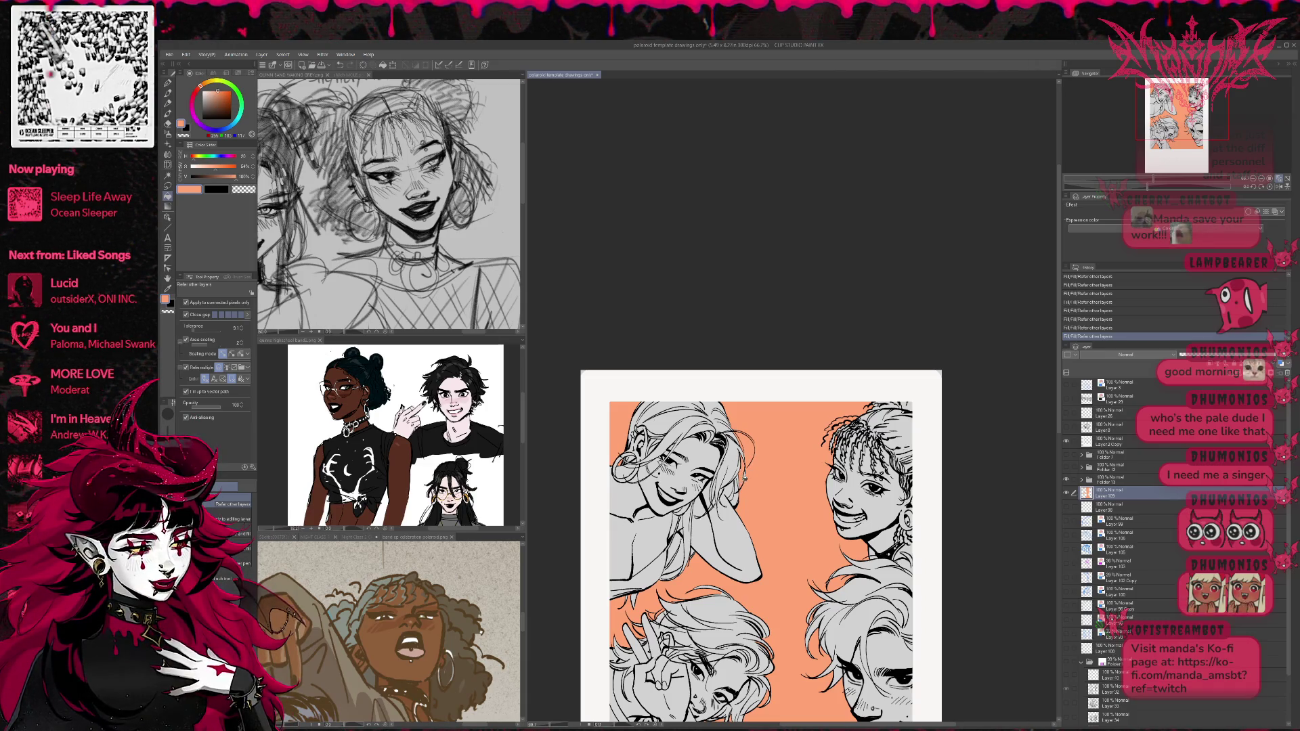
click(730, 497)
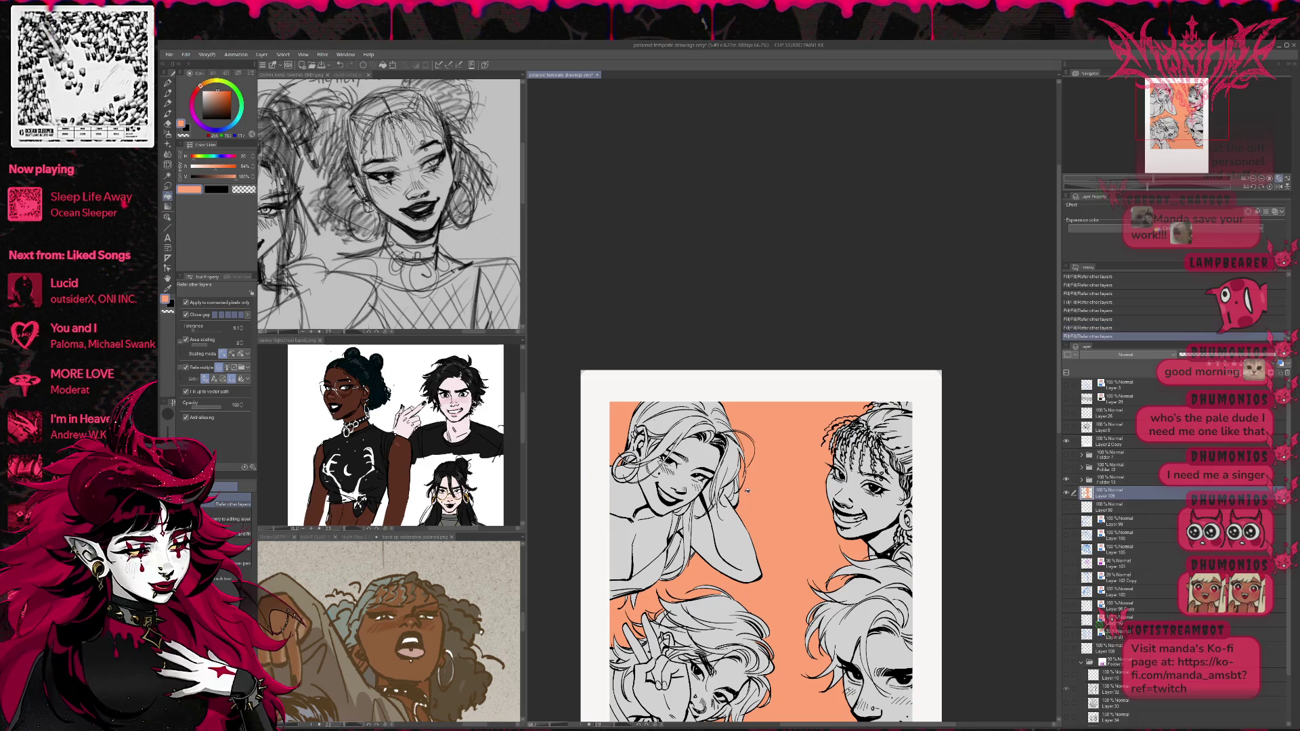
scroll(738, 505, down, 1)
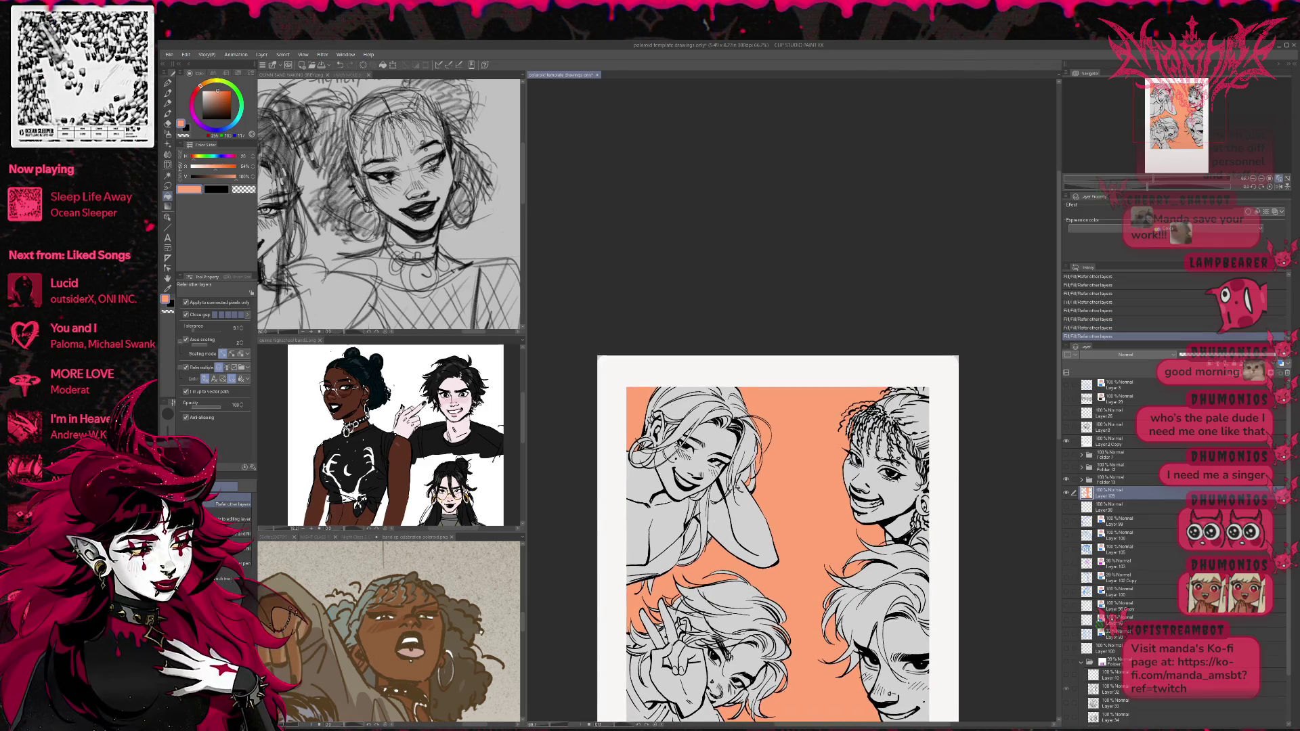
scroll(748, 515, down, 1)
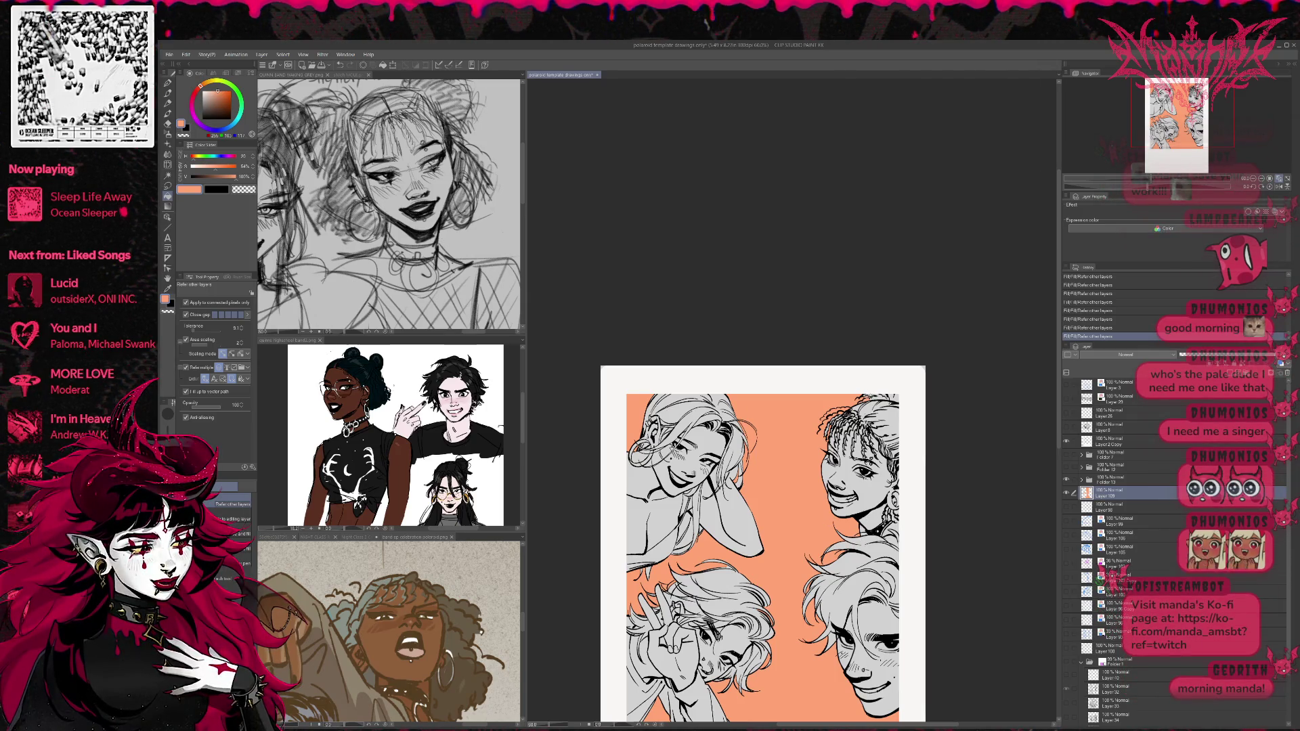
- Undo and redo to settle on the latest fill, then zoom in on the top faces
key(ctrl+z)
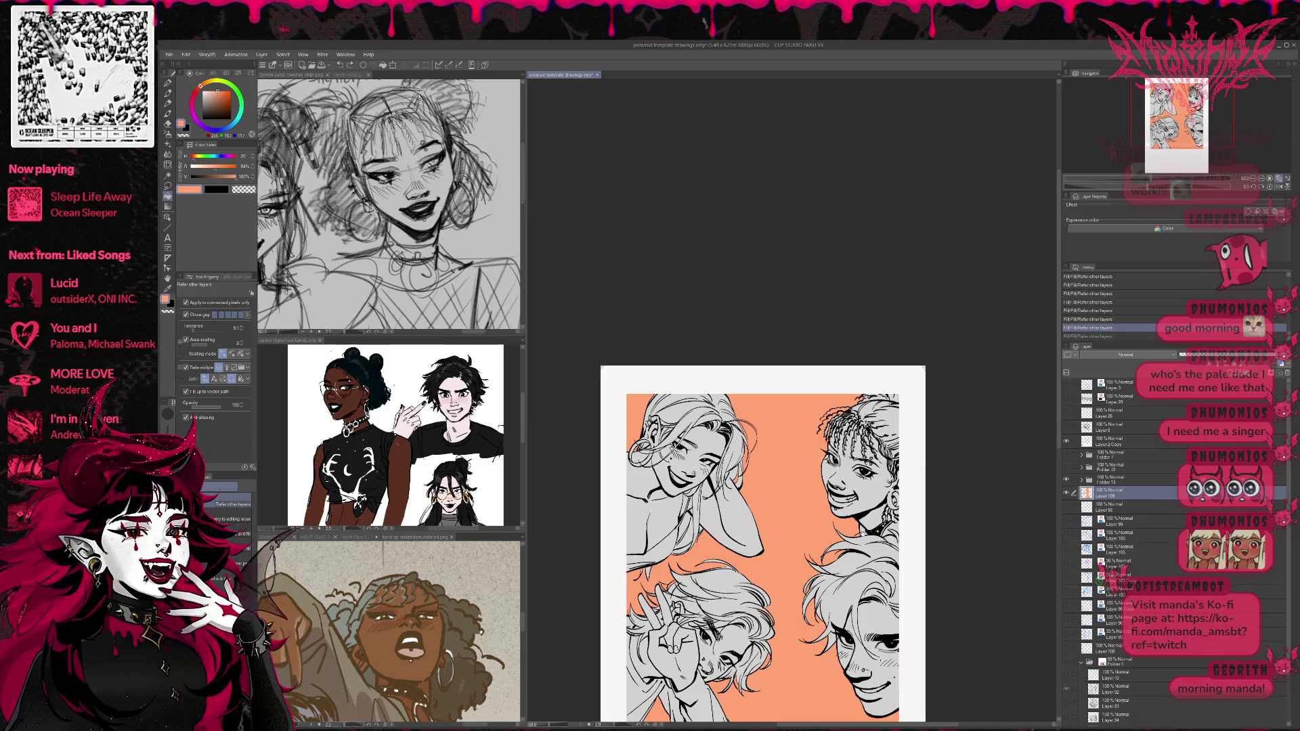
mouse_move(908, 545)
mouse_down()
mouse_move(900, 470)
mouse_move(896, 504)
mouse_up()
key(ctrl+y)
key(ctrl+z)
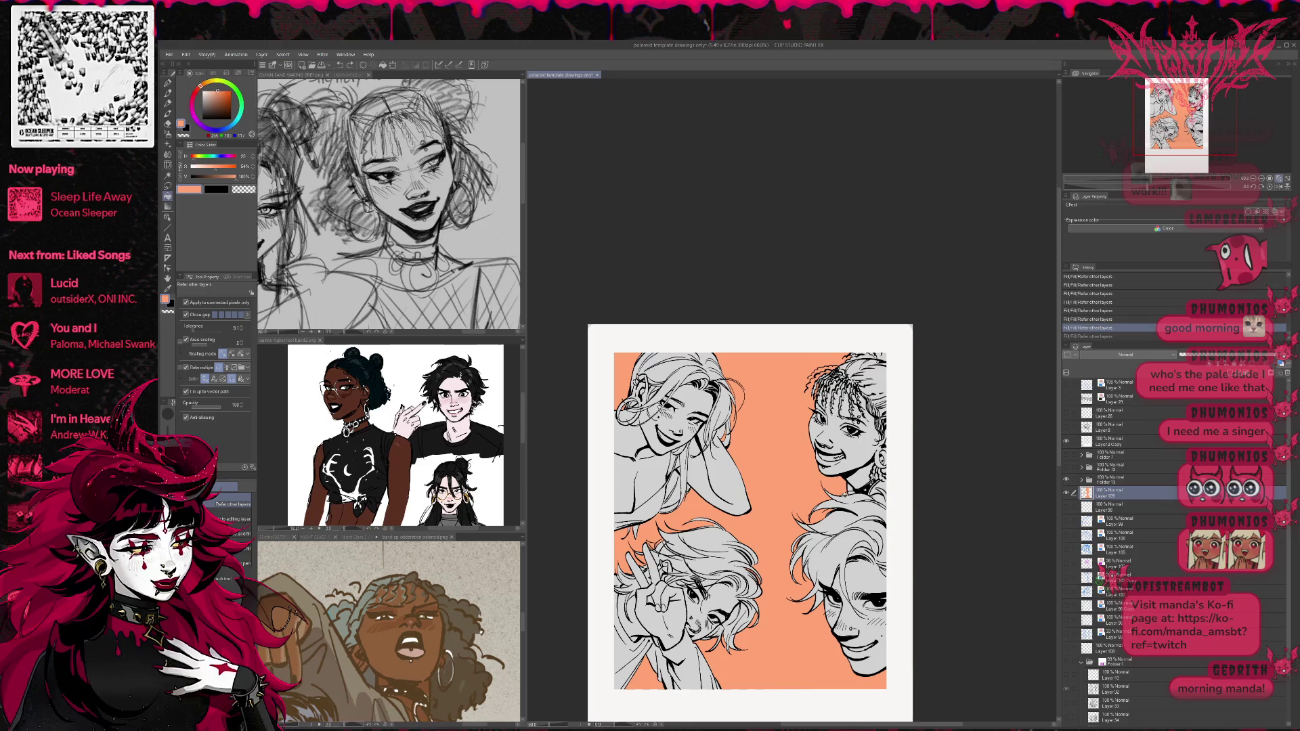
key(ctrl+y)
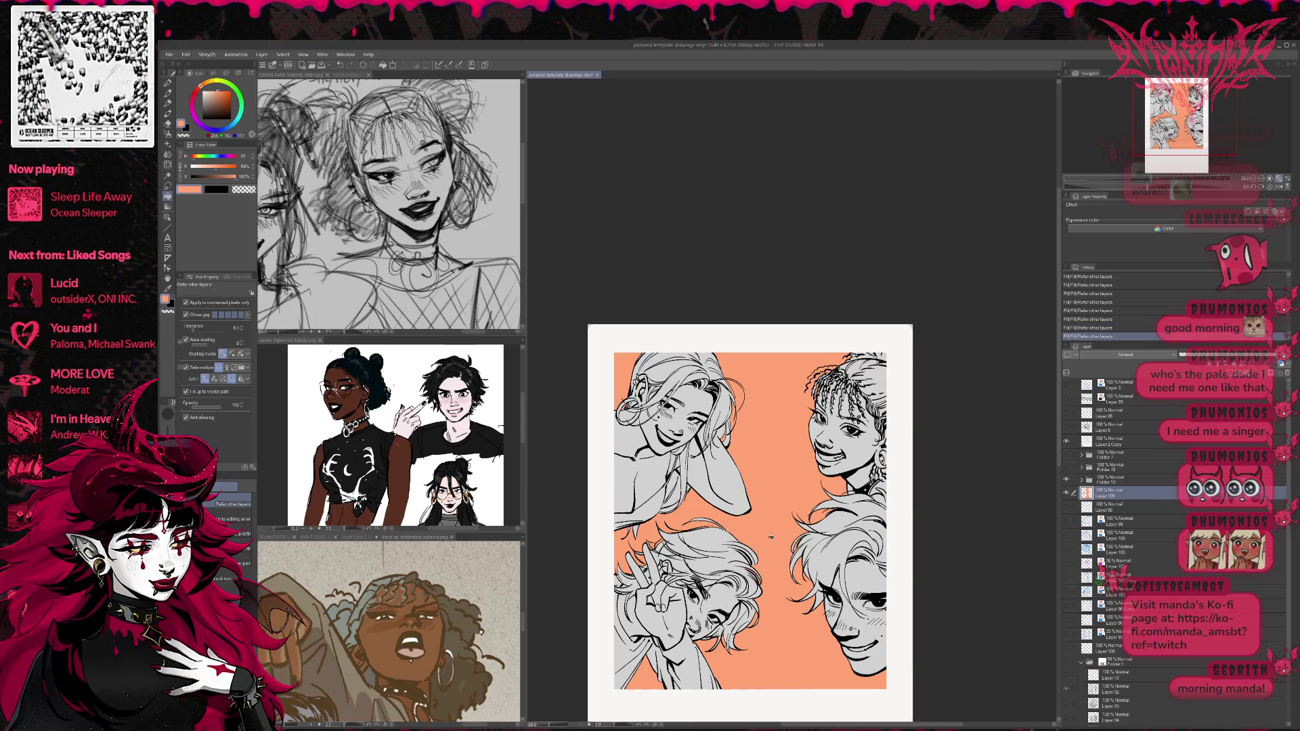
drag(896, 504, 890, 500)
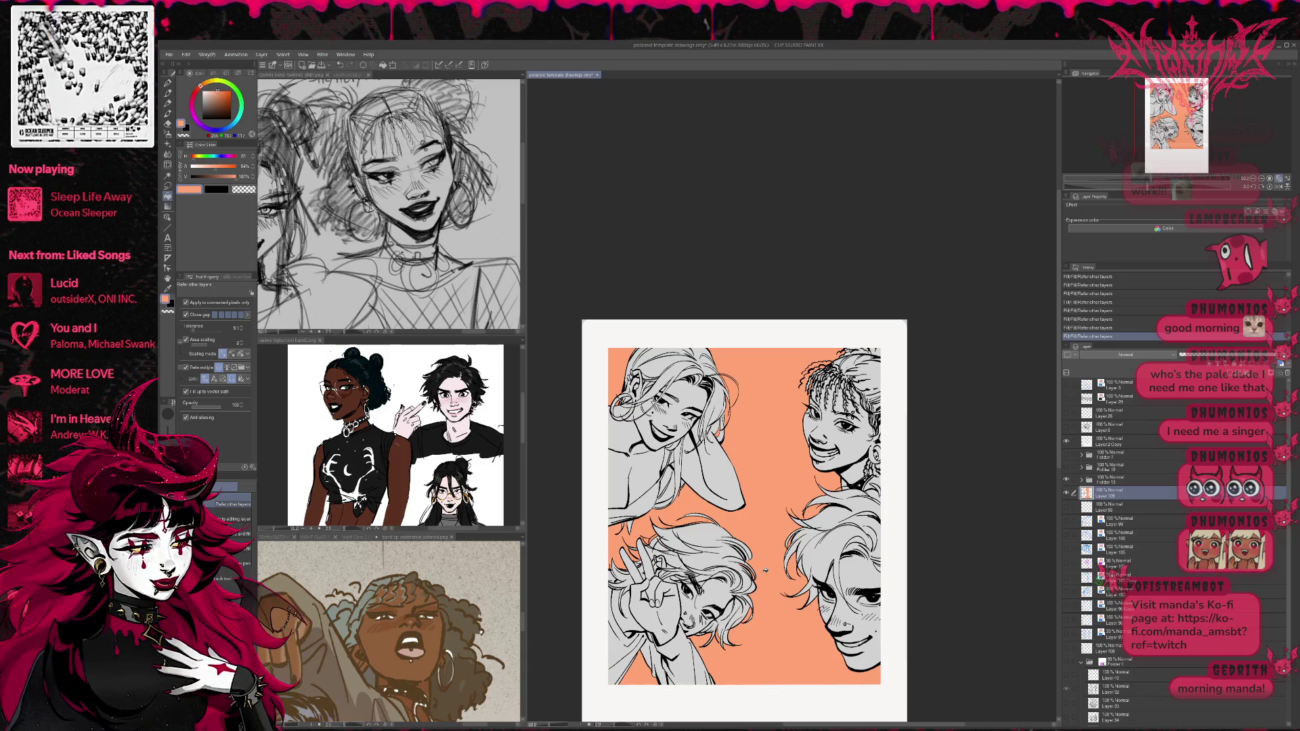
scroll(765, 570, up, 3)
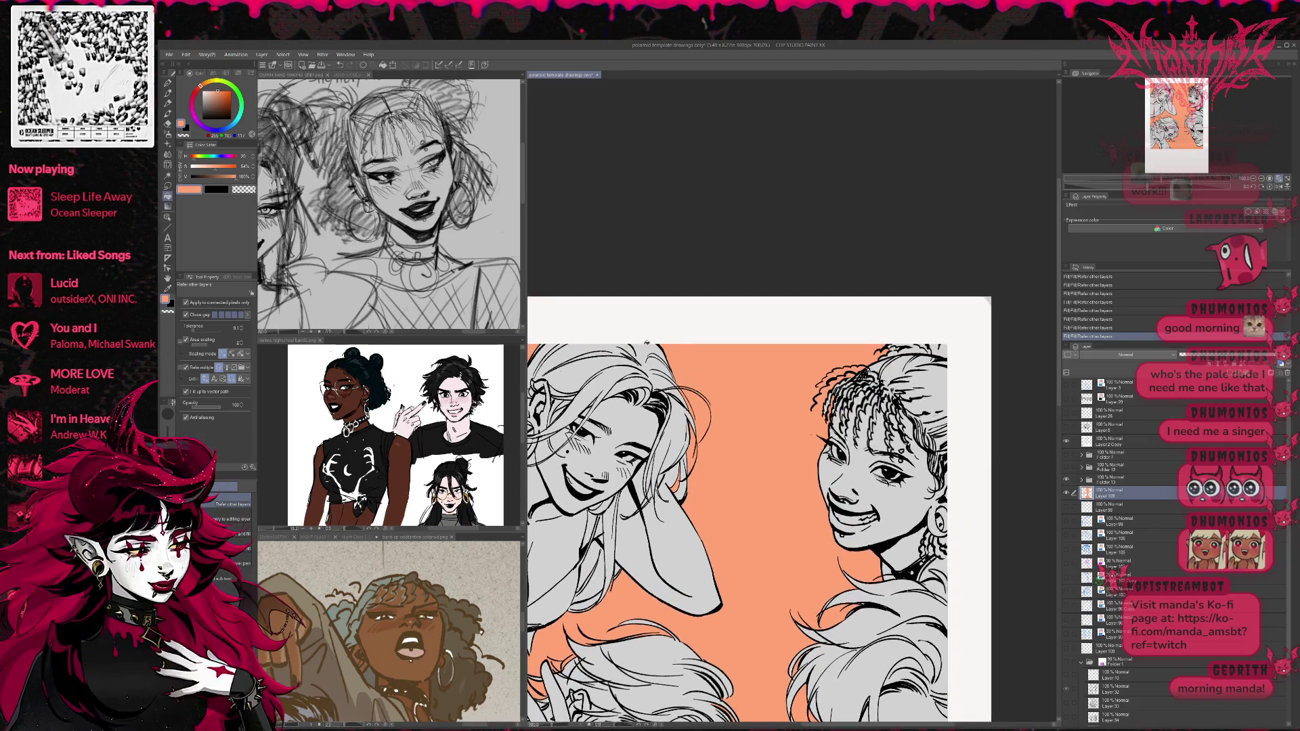
- Erase stray orange fill around the faces and fit the page in view
key(e)
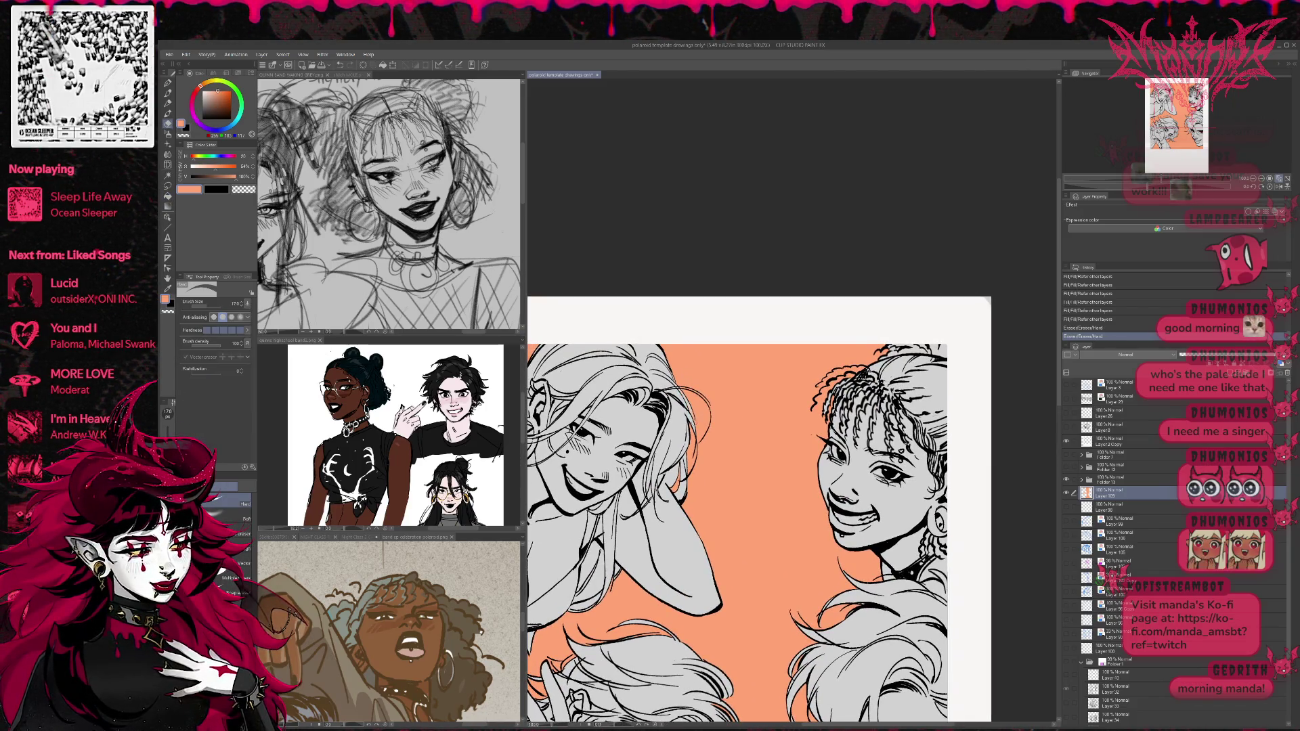
drag(733, 588, 801, 452)
key(ctrl+0)
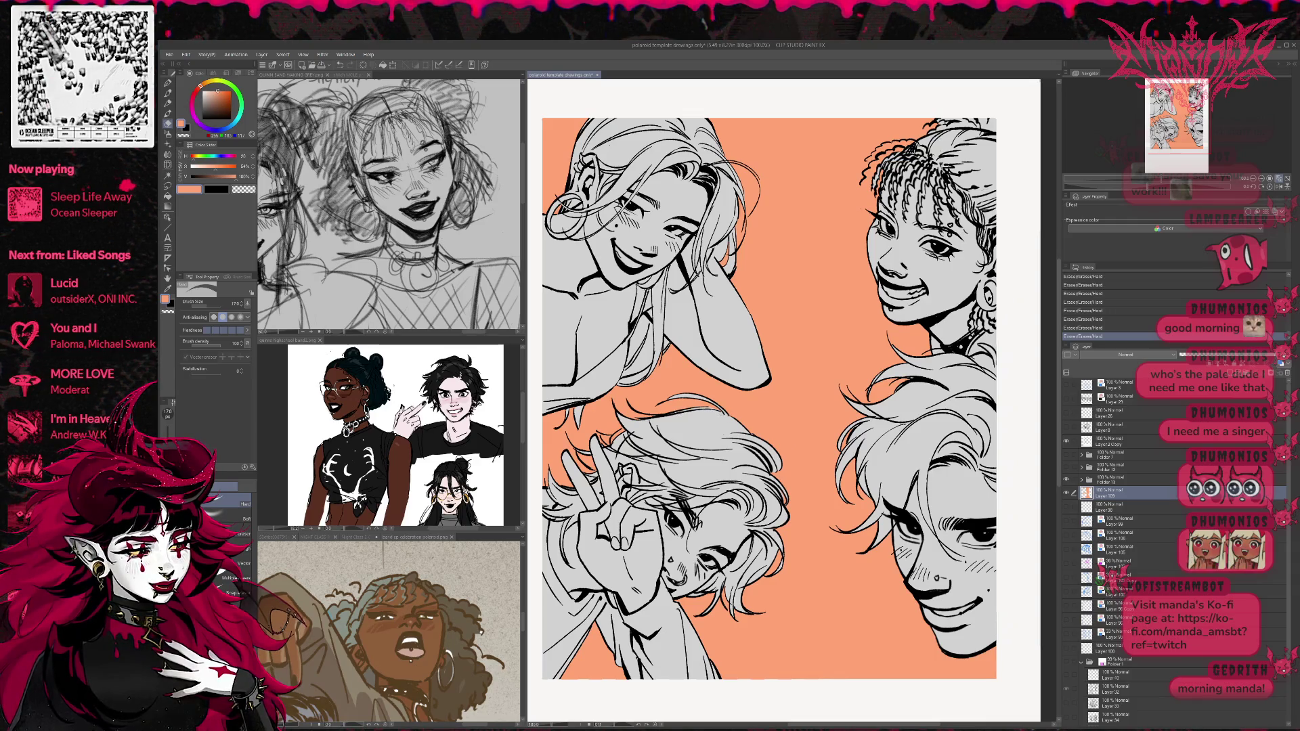
drag(769, 398, 806, 393)
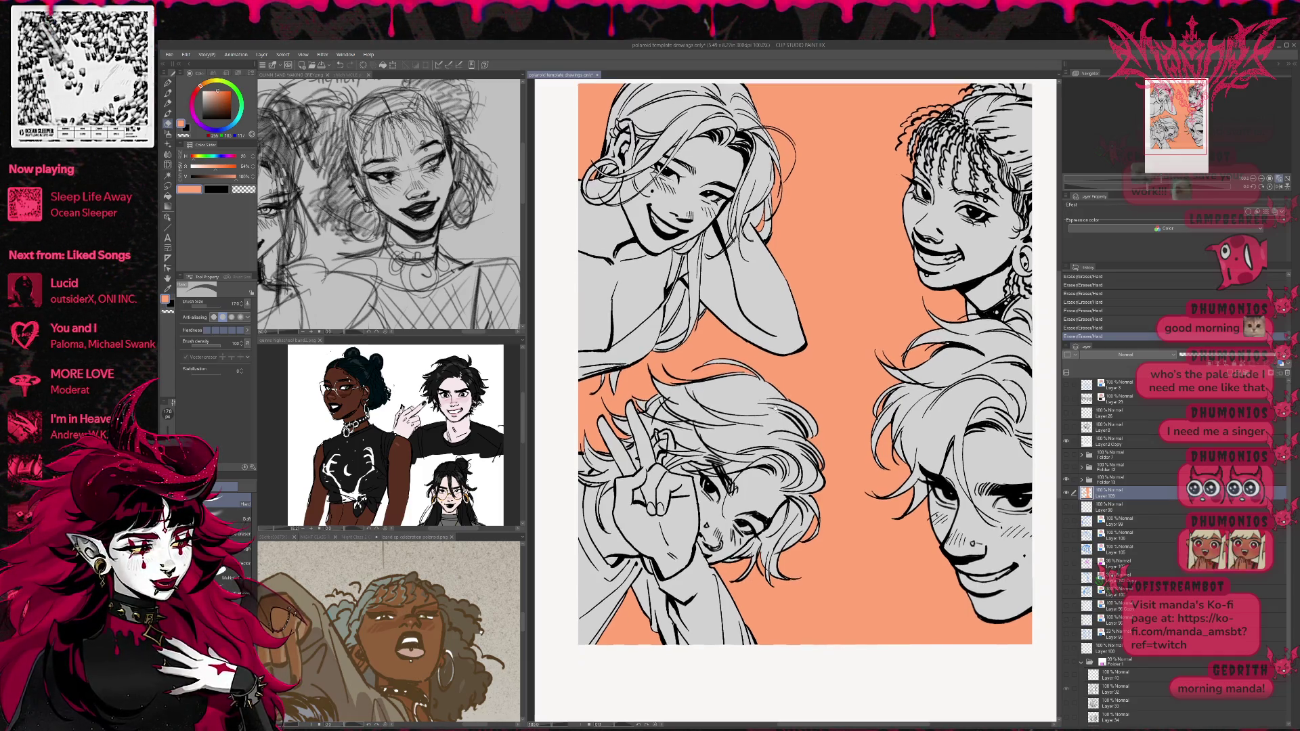
scroll(792, 399, right, 5)
scroll(720, 399, up, 4)
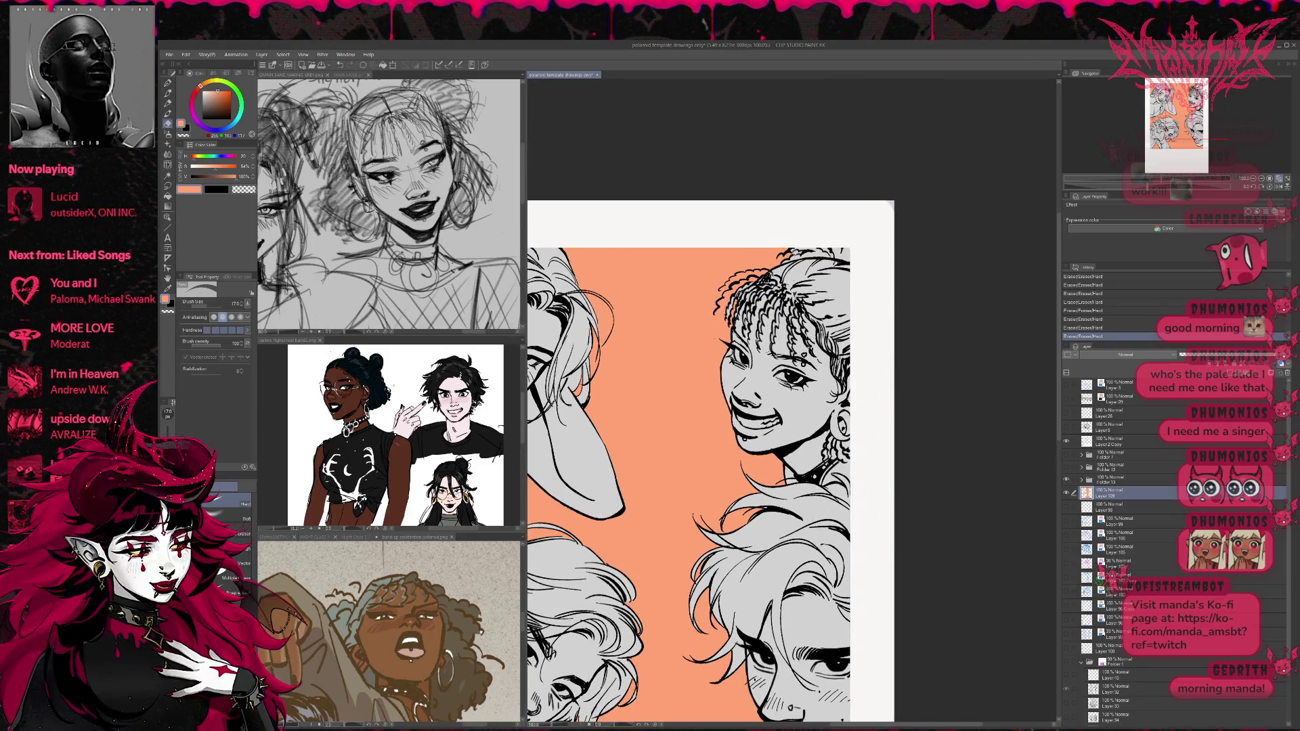
- Touch up the hair lineart with a couple of pen strokes
key(p)
drag(744, 474, 758, 484)
scroll(851, 225, left, 2)
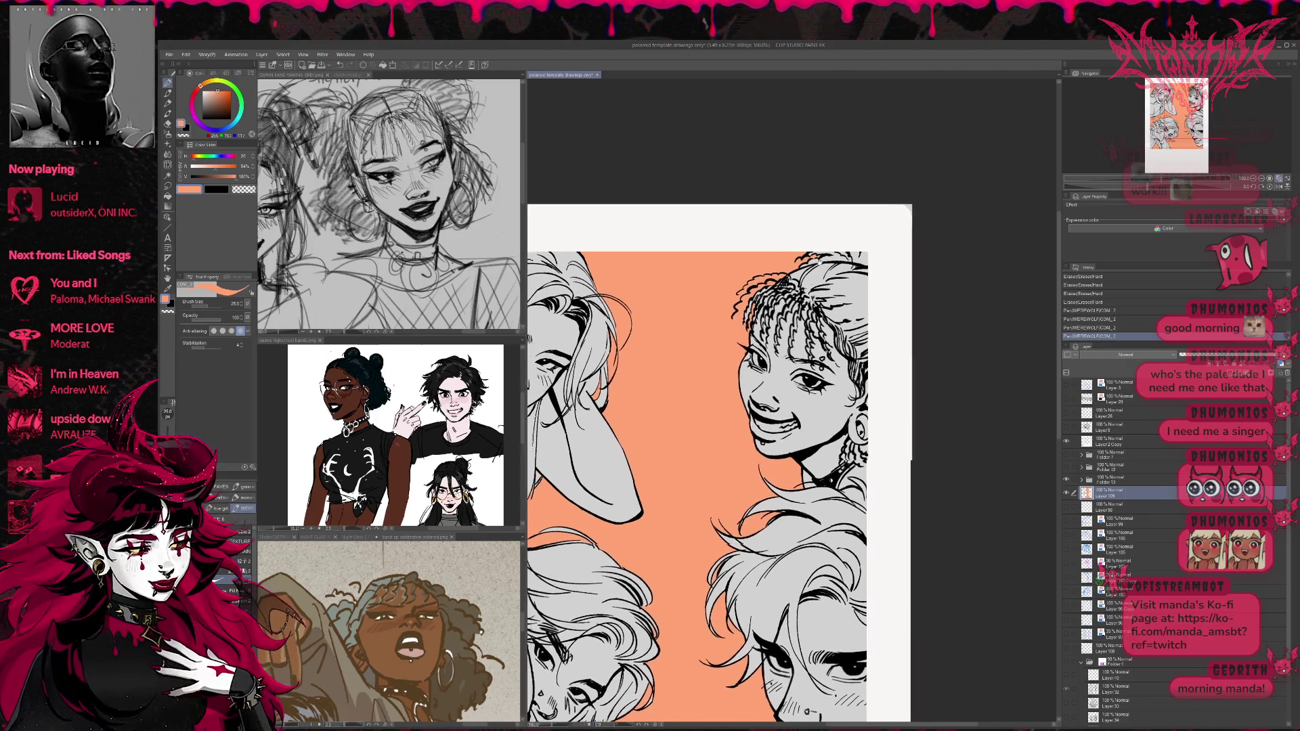
drag(779, 474, 785, 477)
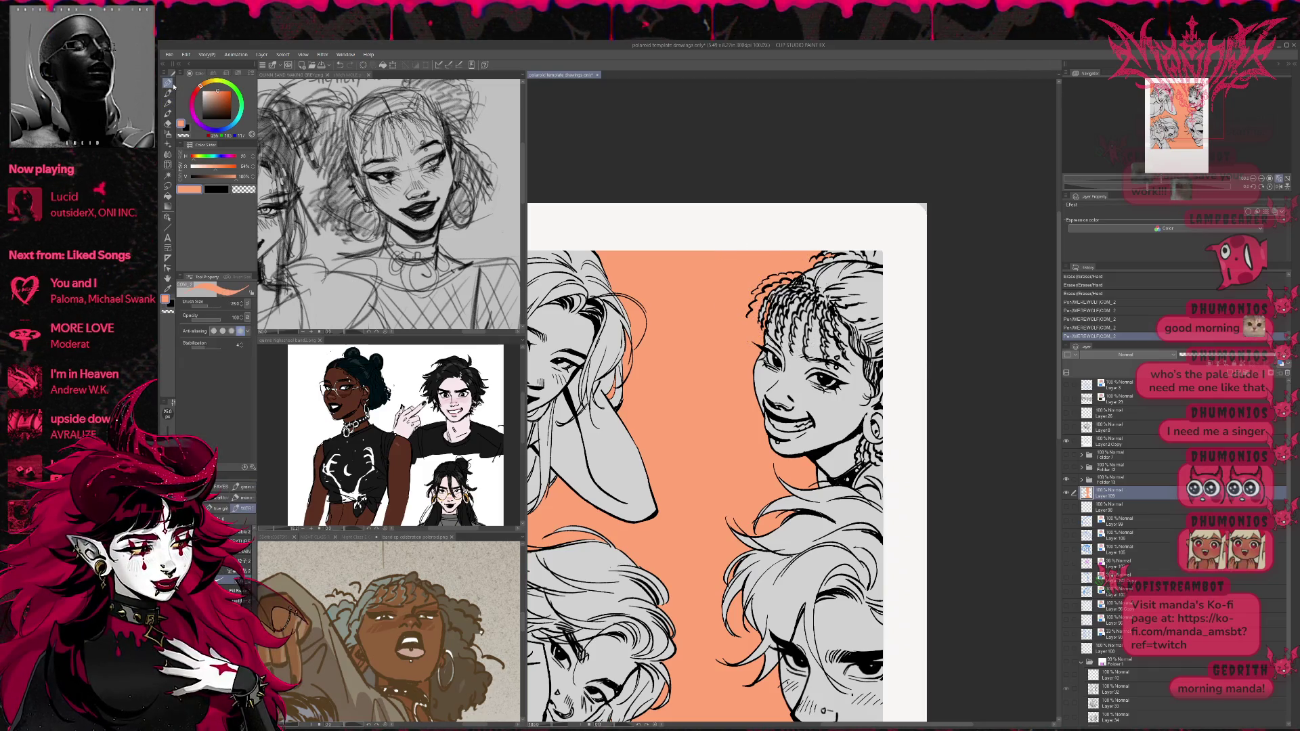
- With the hard eraser, remove stray marks near the hair
key(e)
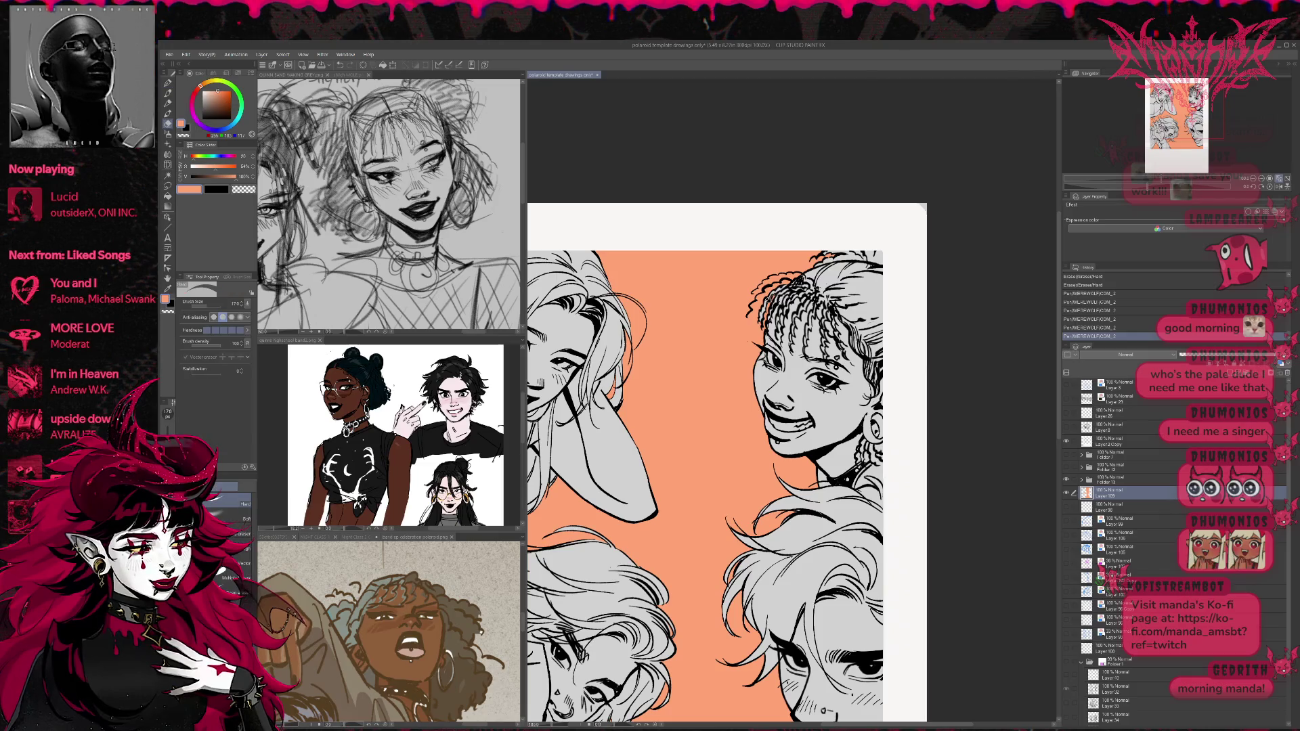
click(772, 296)
drag(771, 296, 905, 314)
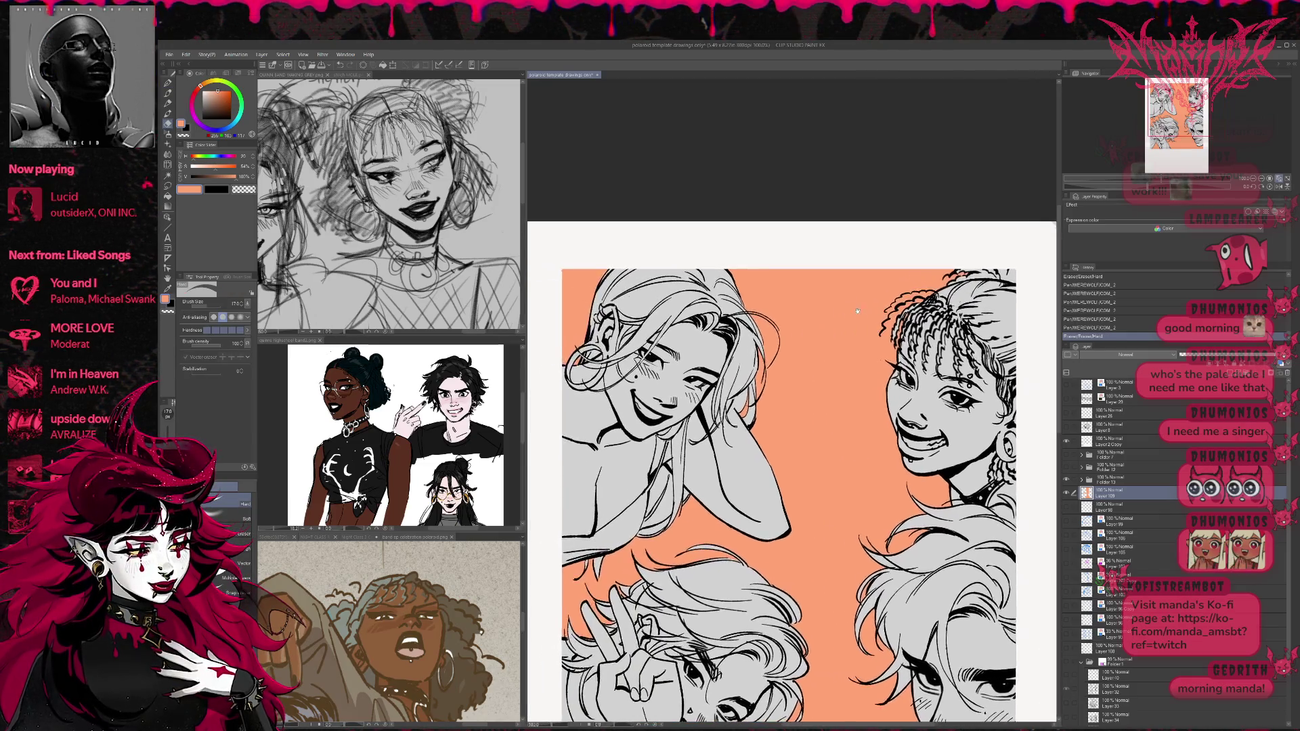
drag(778, 335, 787, 313)
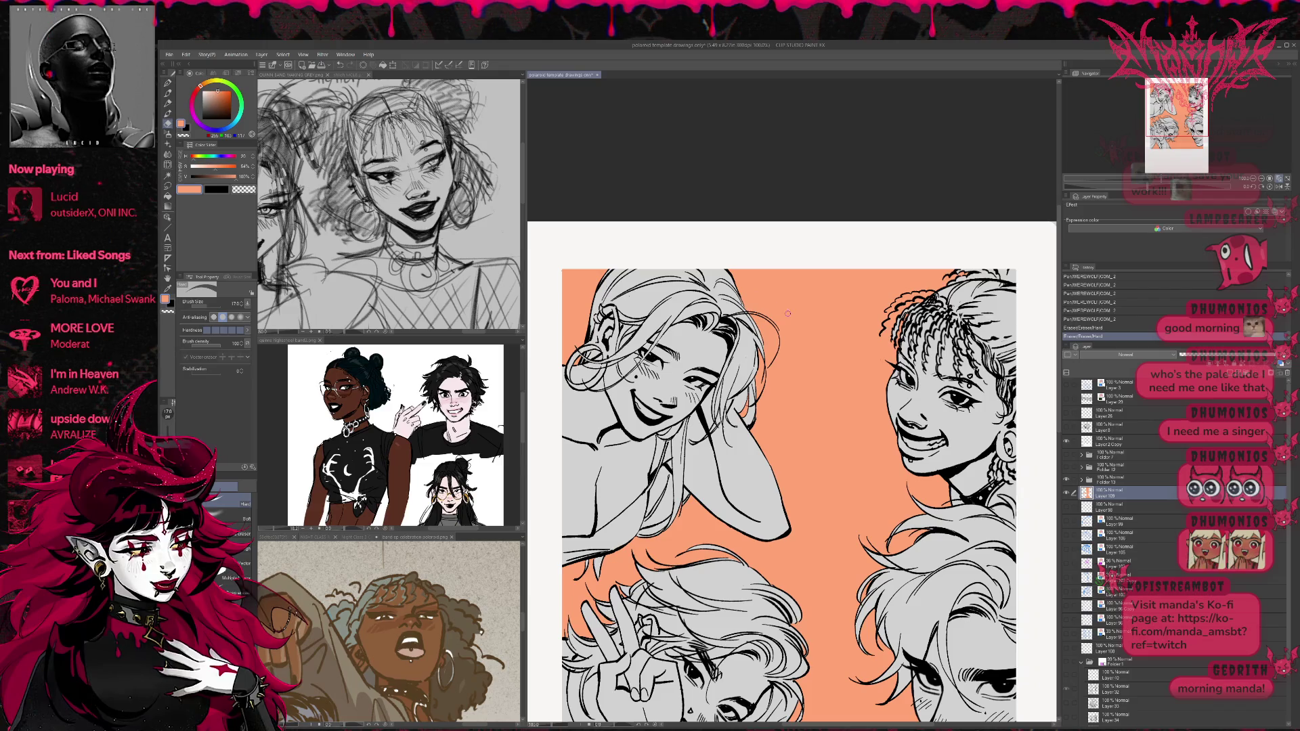
drag(788, 494, 808, 483)
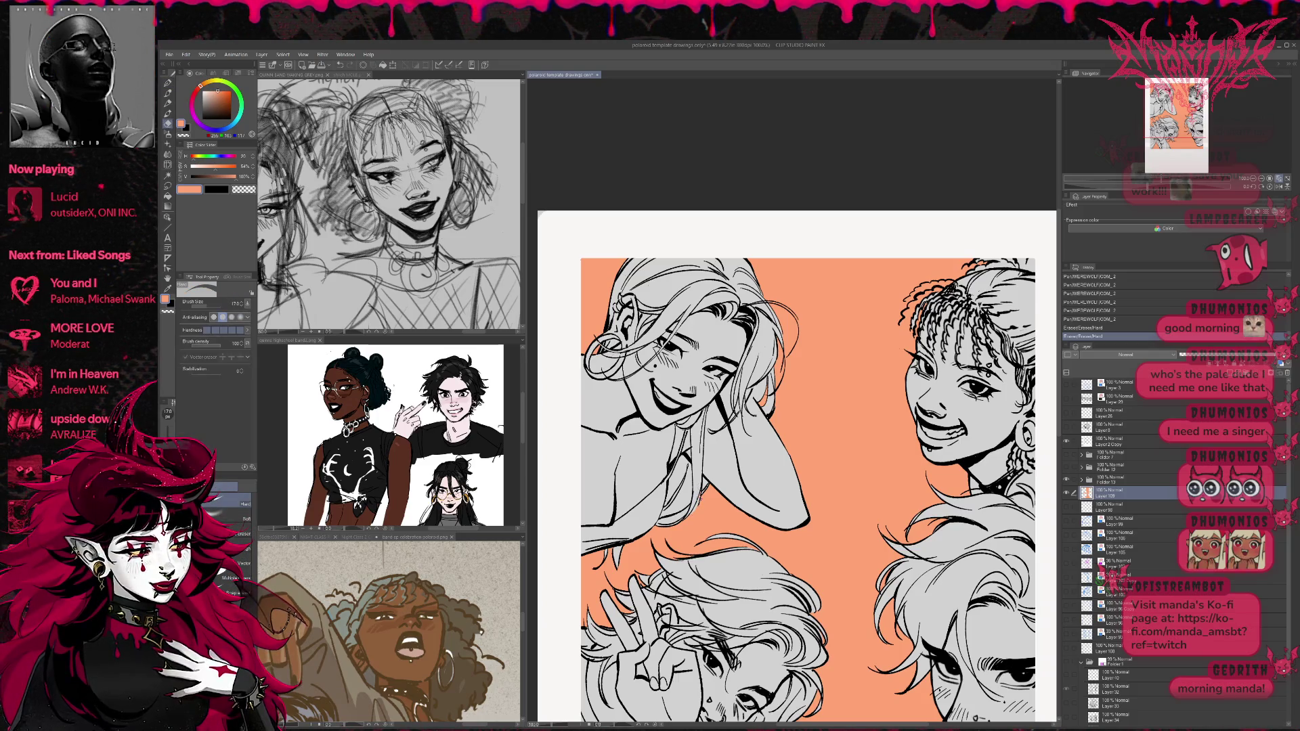
drag(805, 484, 812, 487)
- Rotate the canvas a few degrees, then straighten and zoom out to the whole page
key(r)
drag(846, 420, 867, 389)
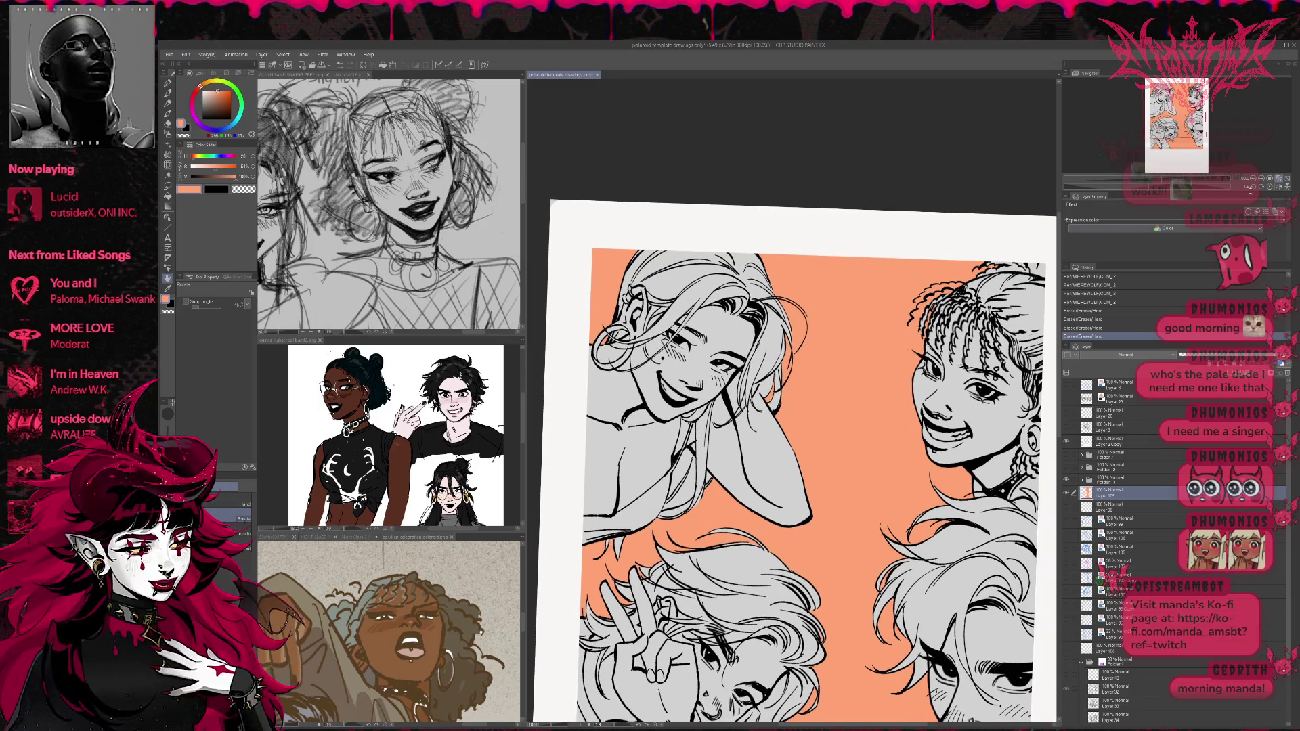
click(1278, 187)
click(1260, 178)
click(1253, 179)
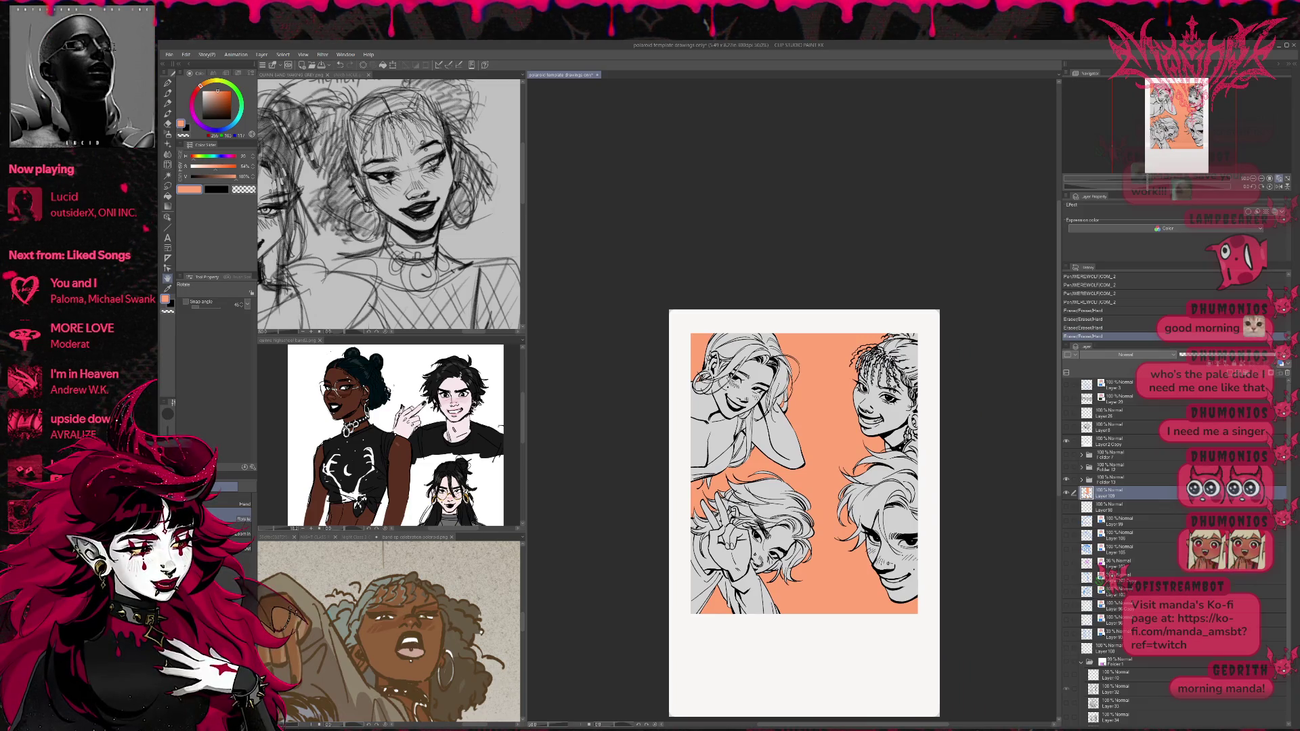
- Select the layer content, invert the selection, hide the orange layer and add a blank layer
key(ctrl+a)
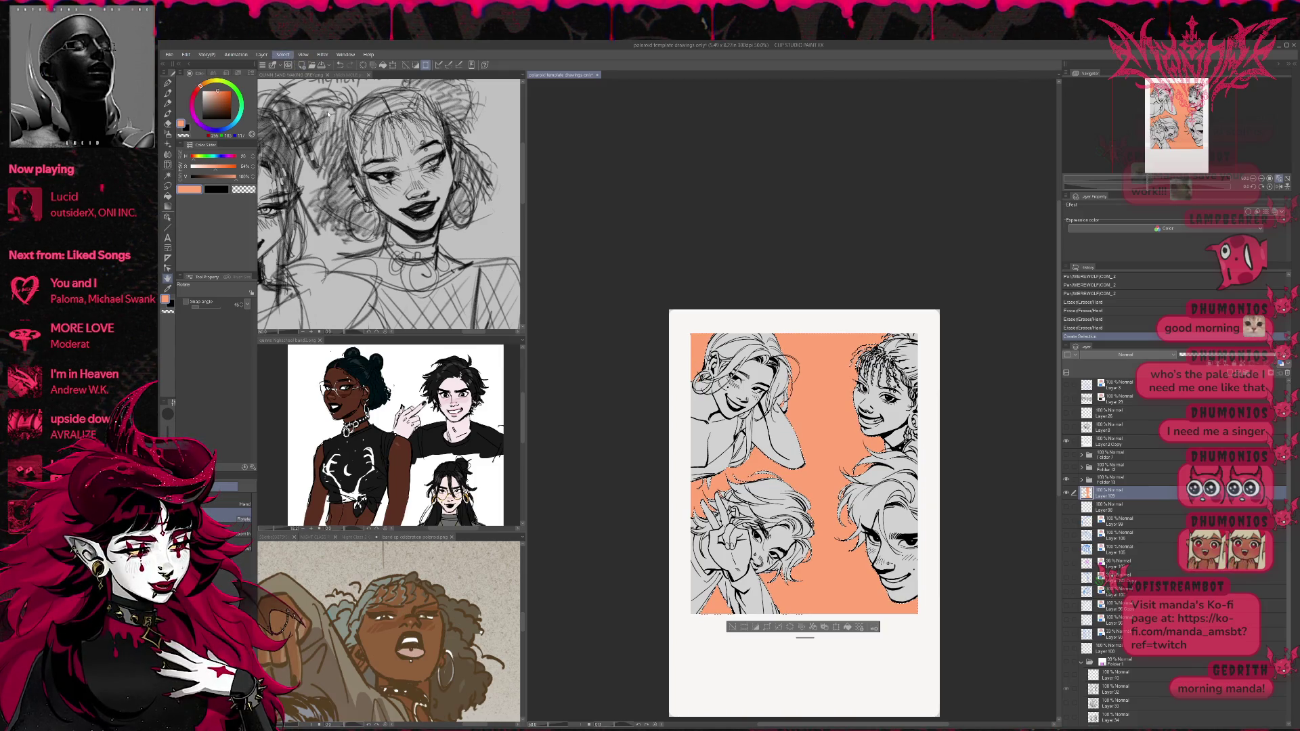
key(ctrl+shift+i)
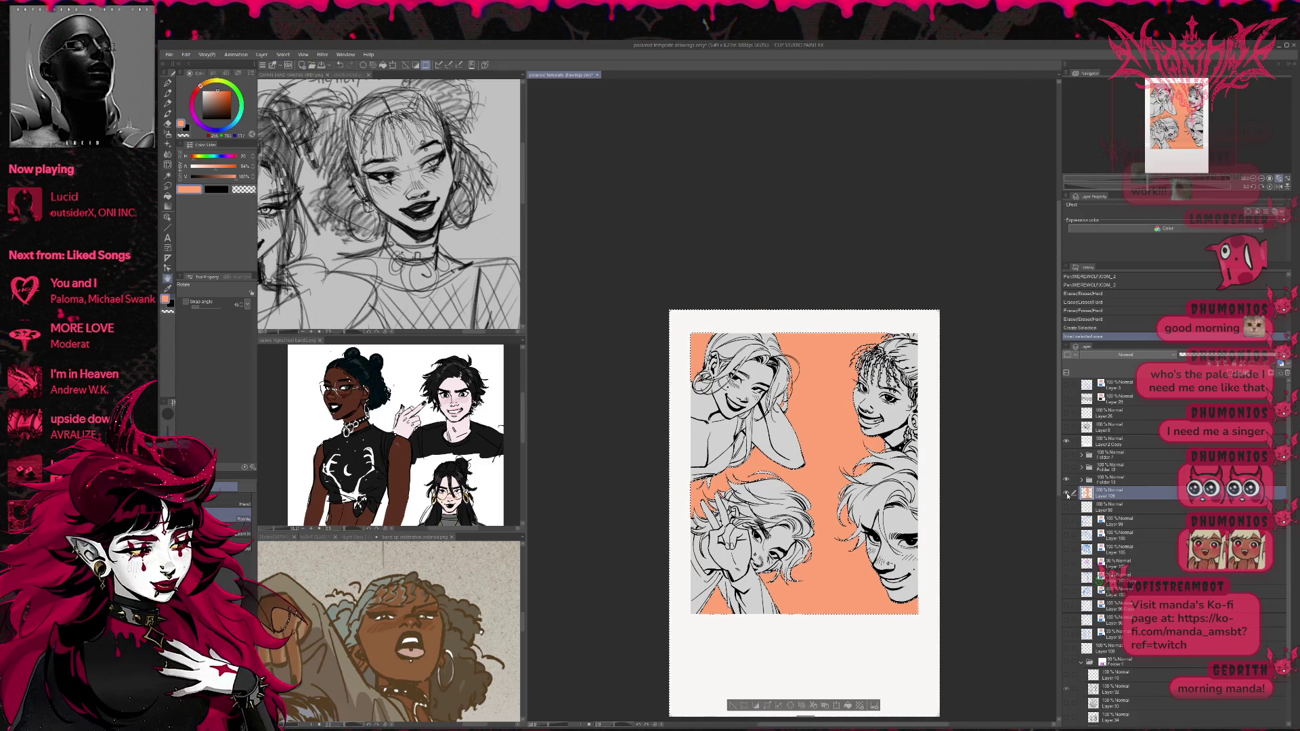
click(1067, 493)
click(1110, 506)
key(ctrl+shift+n)
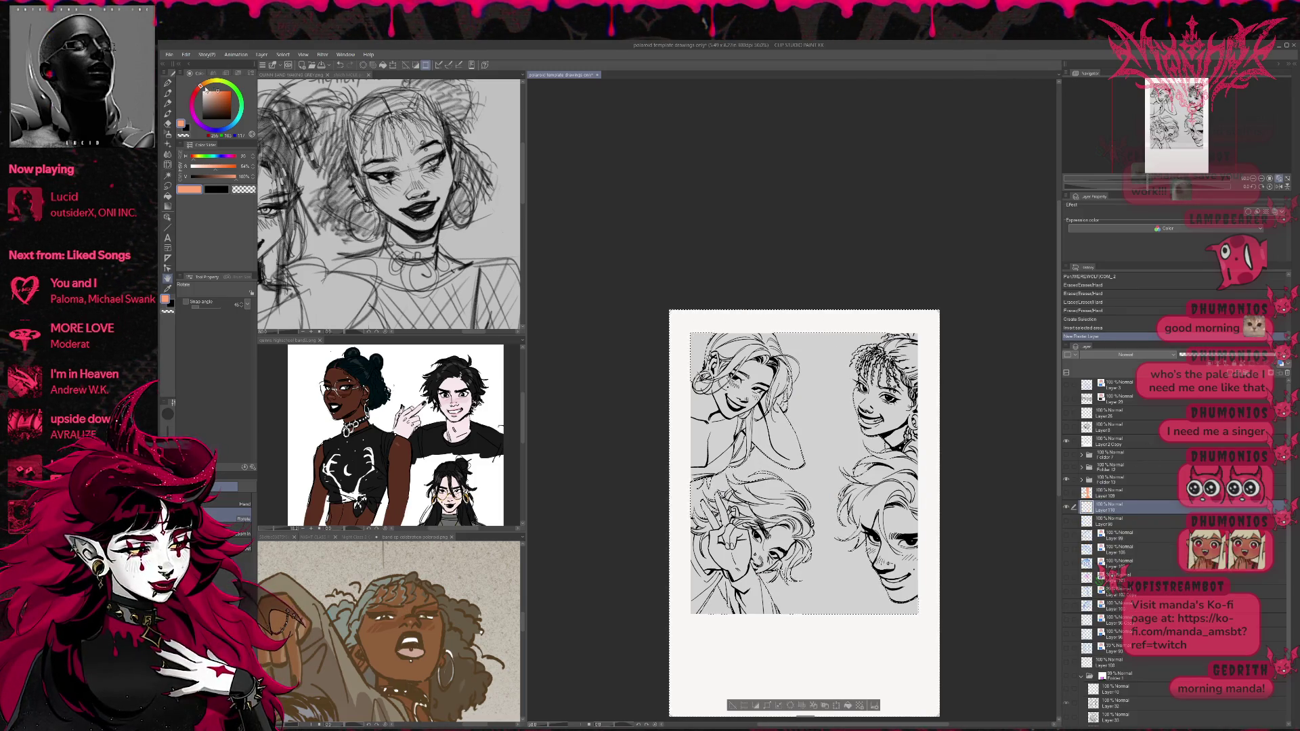
- Paint the figures white with a size-400 G-pen, deselect, and show the glasses layer
click(205, 89)
click(168, 83)
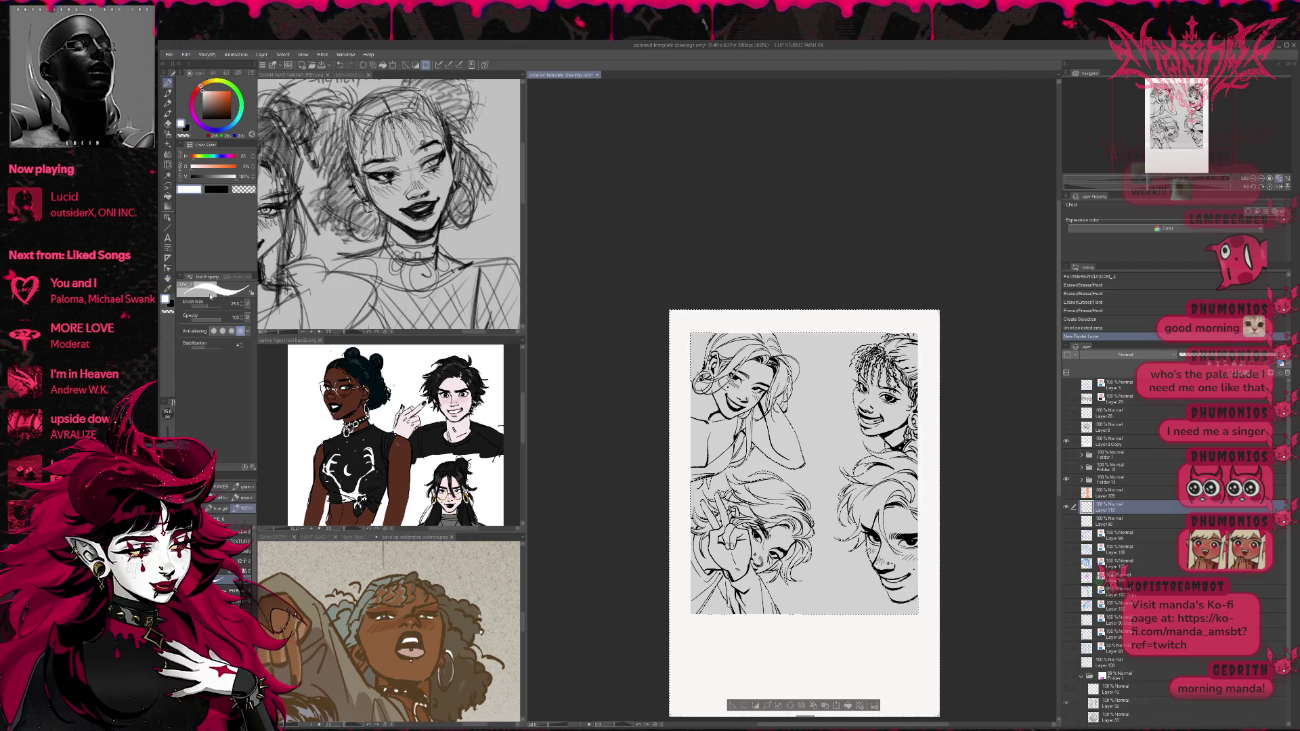
click(218, 490)
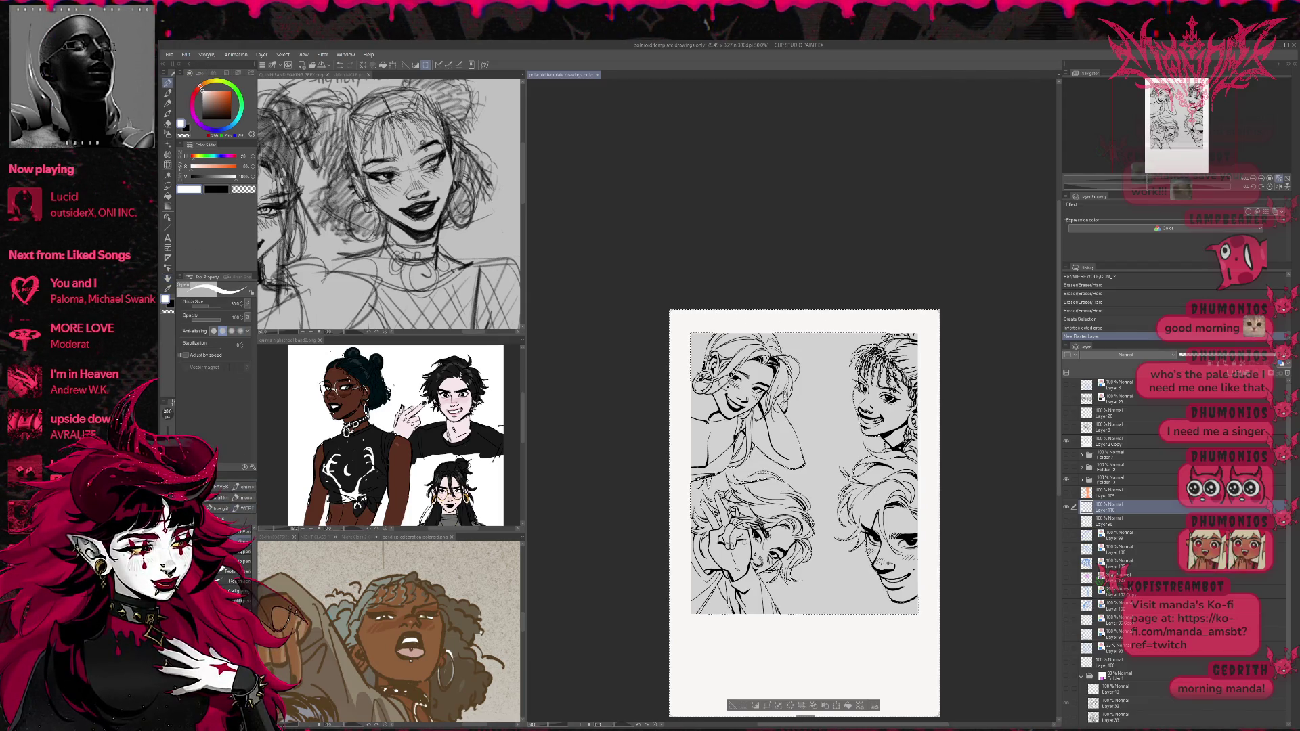
click(294, 552)
drag(744, 508, 760, 505)
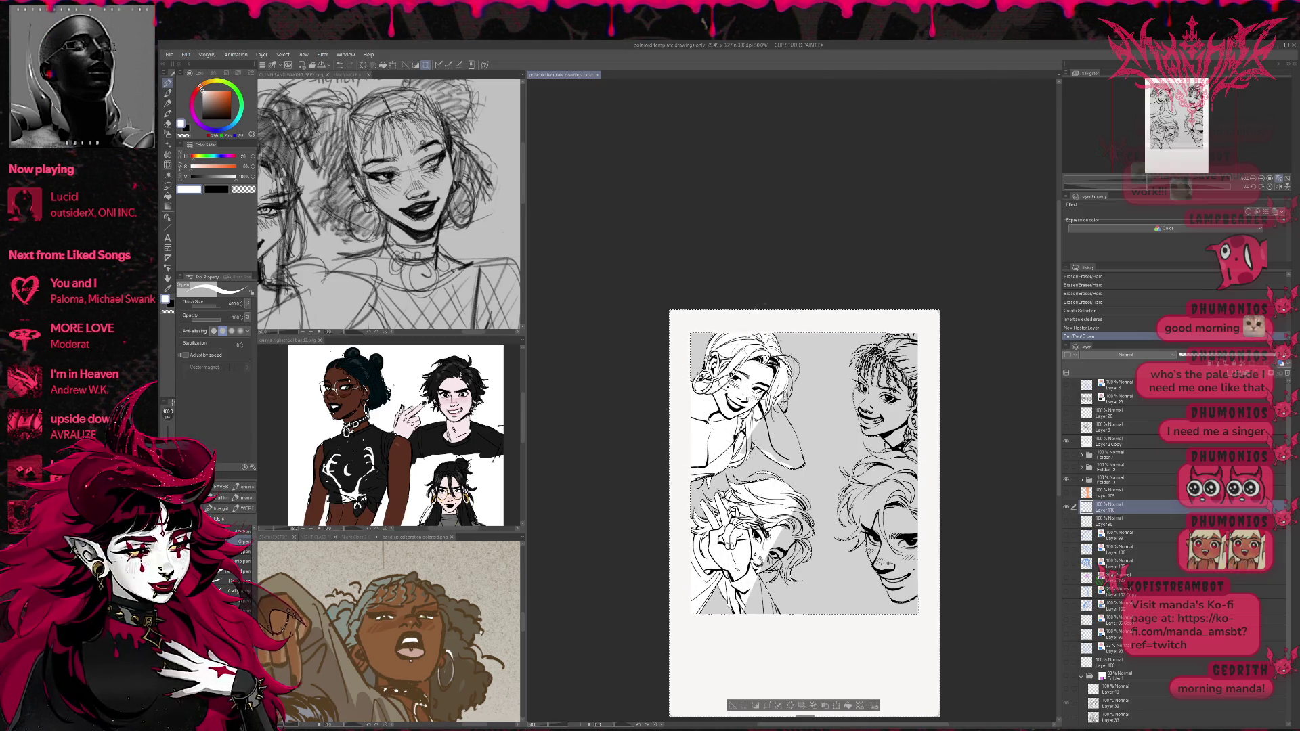
drag(911, 461, 873, 535)
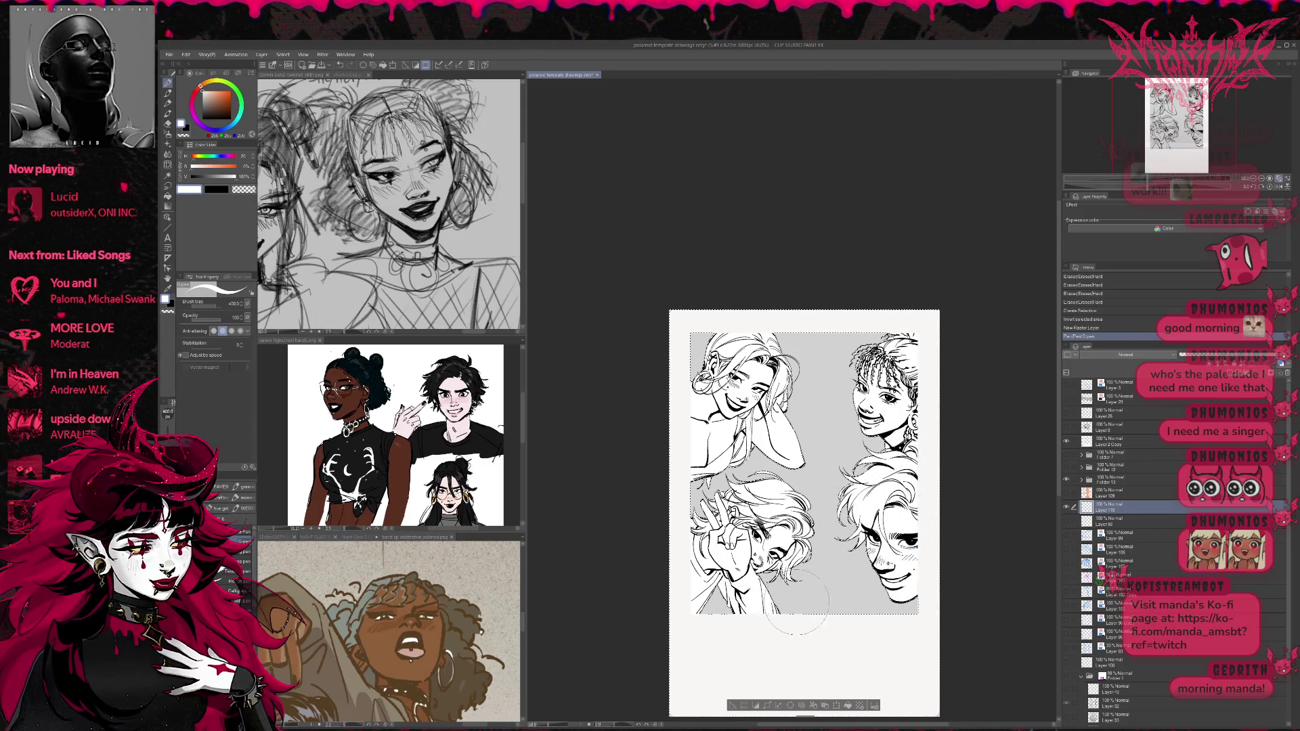
drag(709, 633, 876, 627)
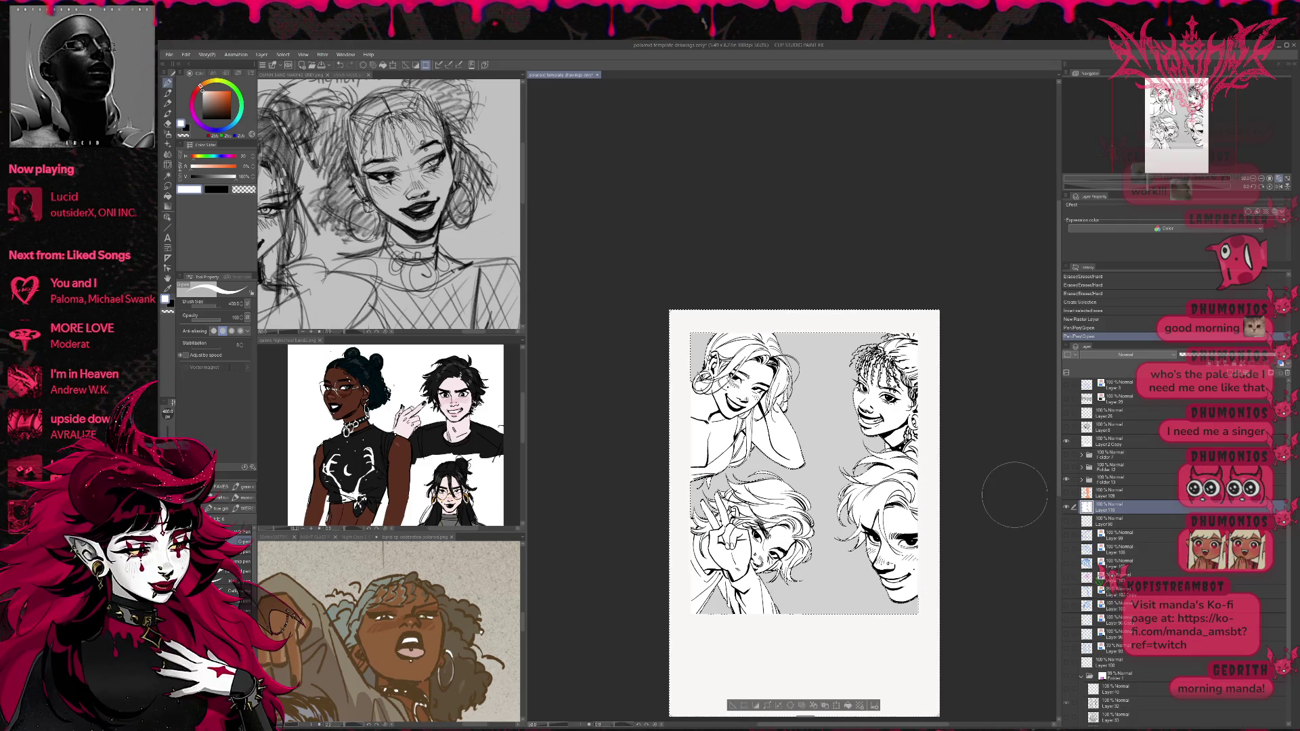
key(ctrl+d)
click(1067, 662)
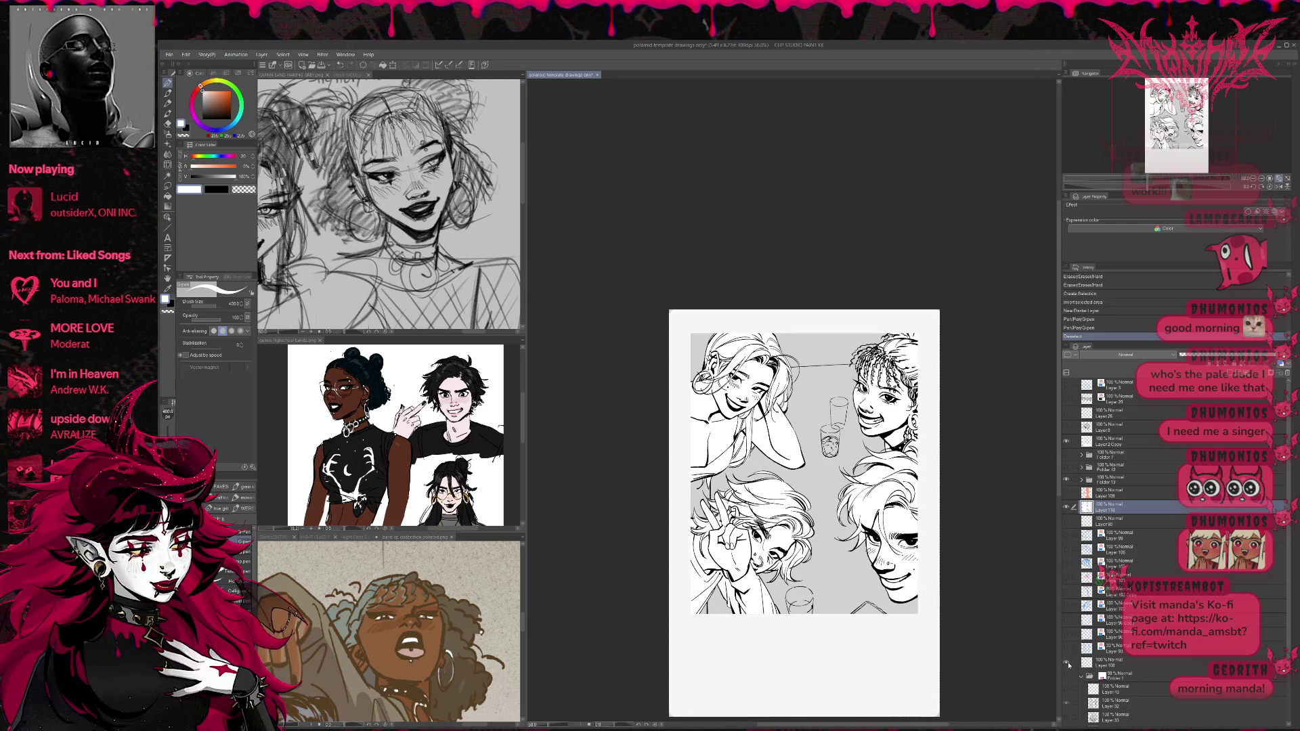